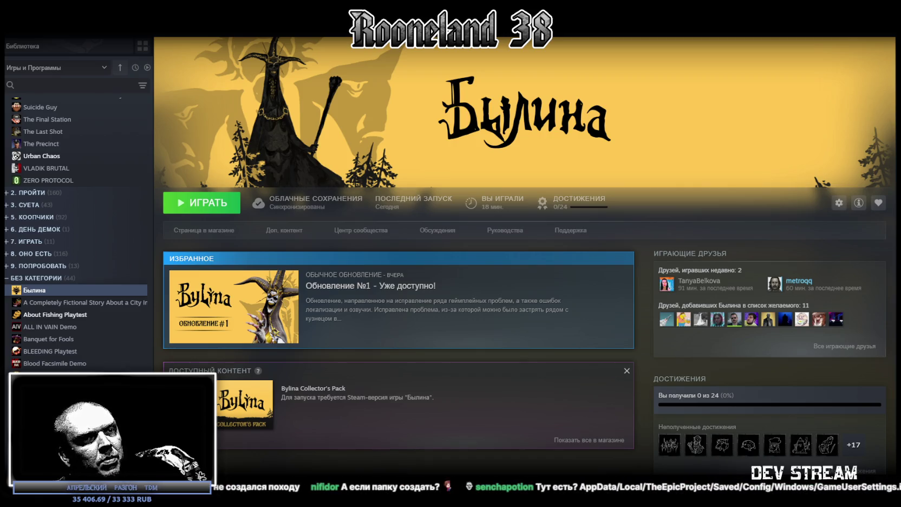
- Launch Былина with the ИГРАТЬ button on its library page
click(197, 203)
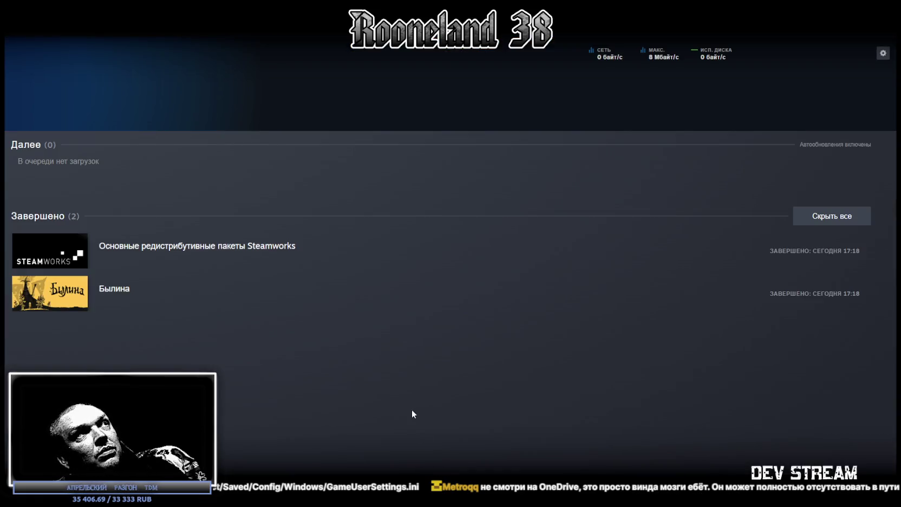
key(alt+Tab)
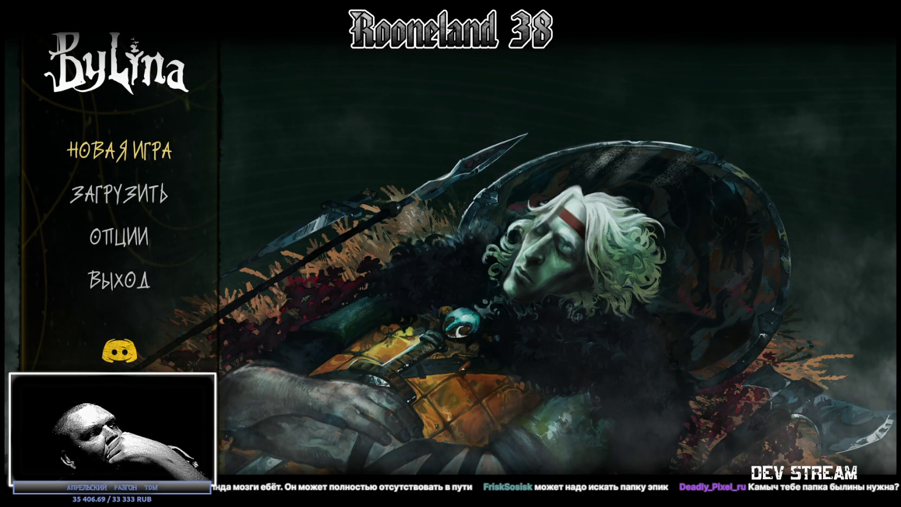
- Lower the game's master volume to 30 in the settings
click(140, 239)
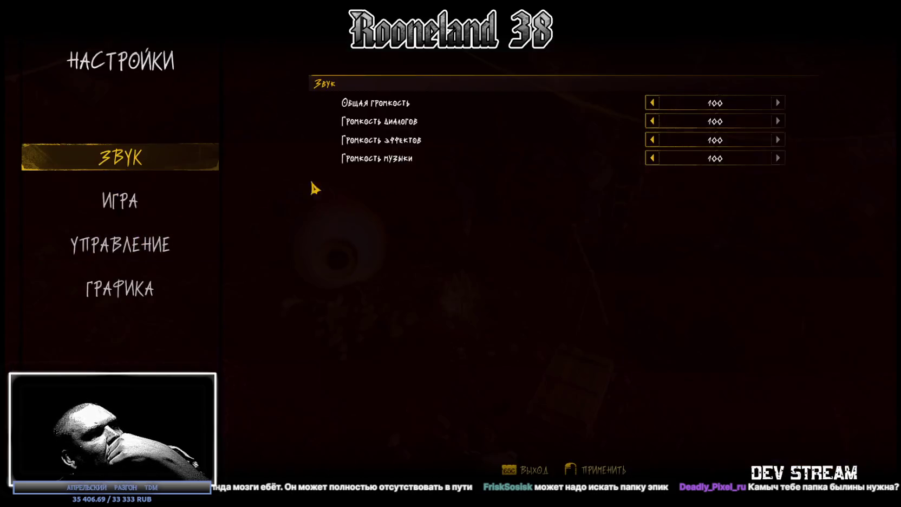
click(653, 104)
click(653, 103)
click(653, 103)
click(653, 103)
click(653, 103)
click(653, 103)
click(653, 103)
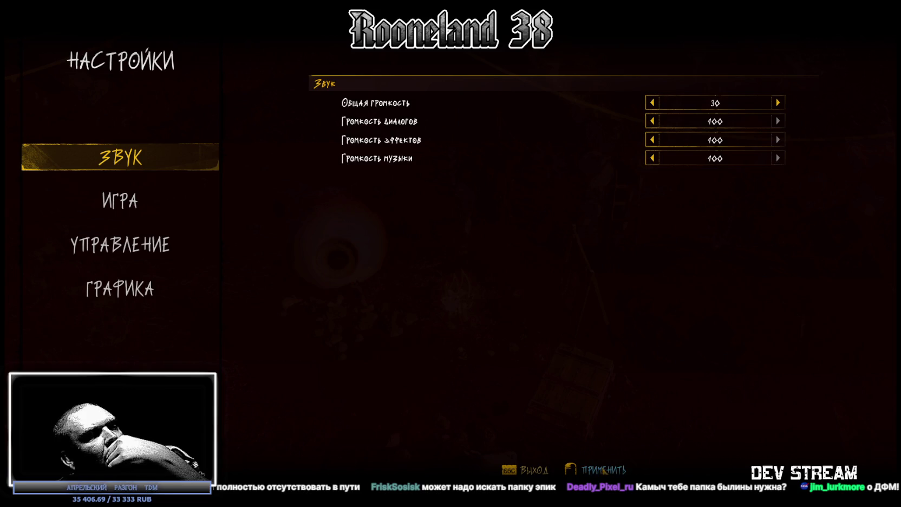
key(Escape)
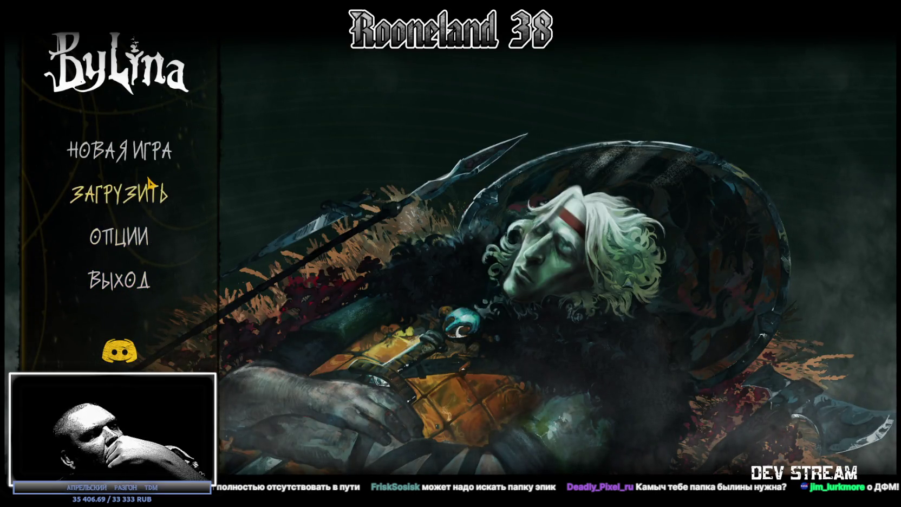
- Set dialog volume 60, effects 70, music 0 and Альтернативное character controls
click(123, 236)
click(653, 122)
click(653, 121)
click(653, 140)
click(653, 139)
click(653, 158)
click(653, 158)
click(652, 158)
click(653, 159)
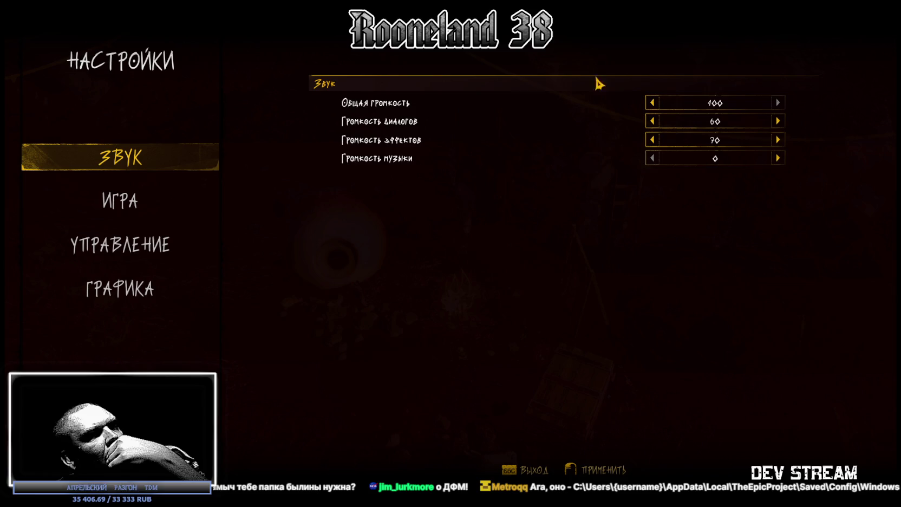
click(120, 212)
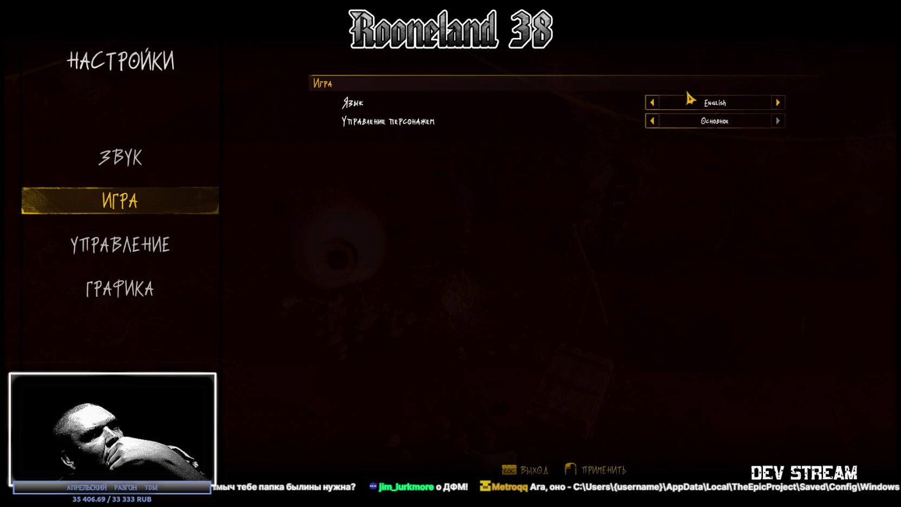
click(652, 121)
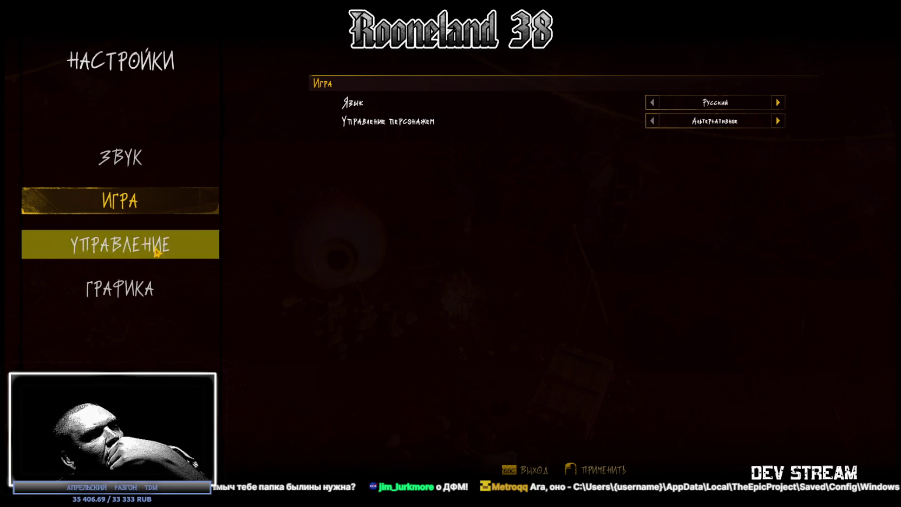
- Look over the key bindings and graphics options, then quit the game
click(119, 245)
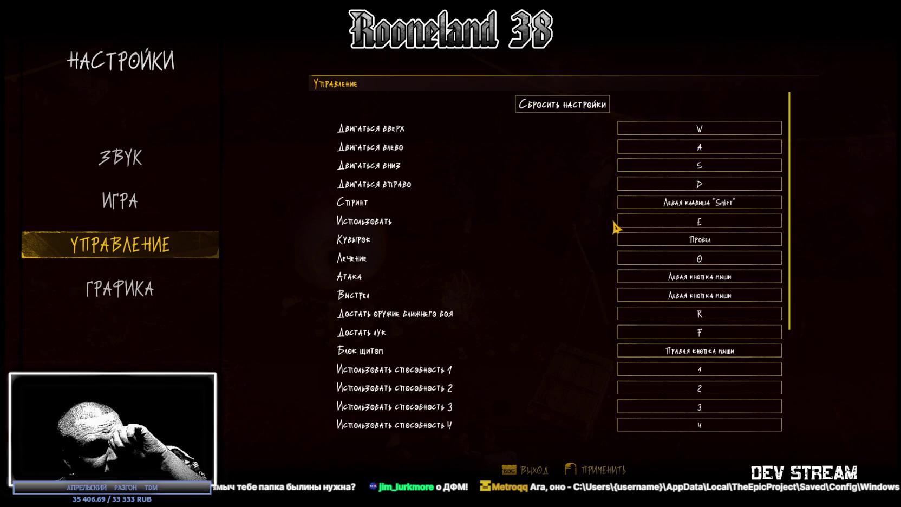
scroll(608, 225, down, 3)
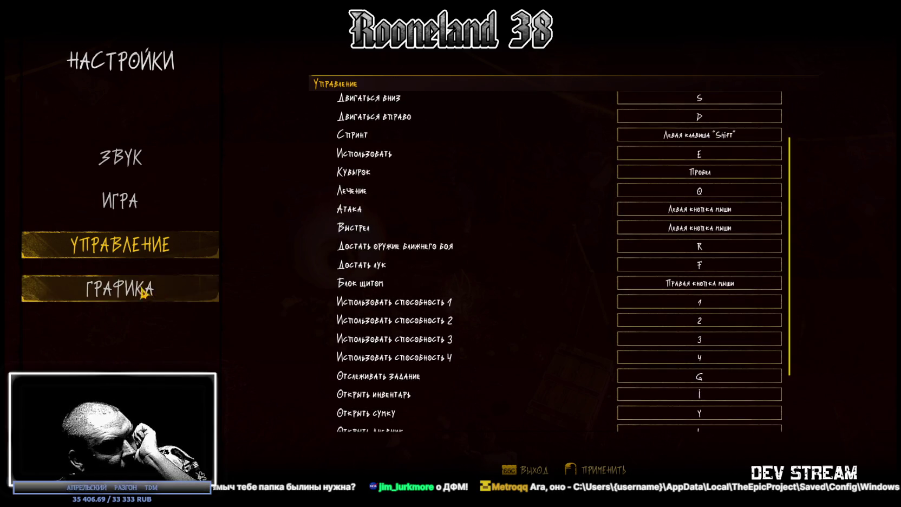
click(173, 274)
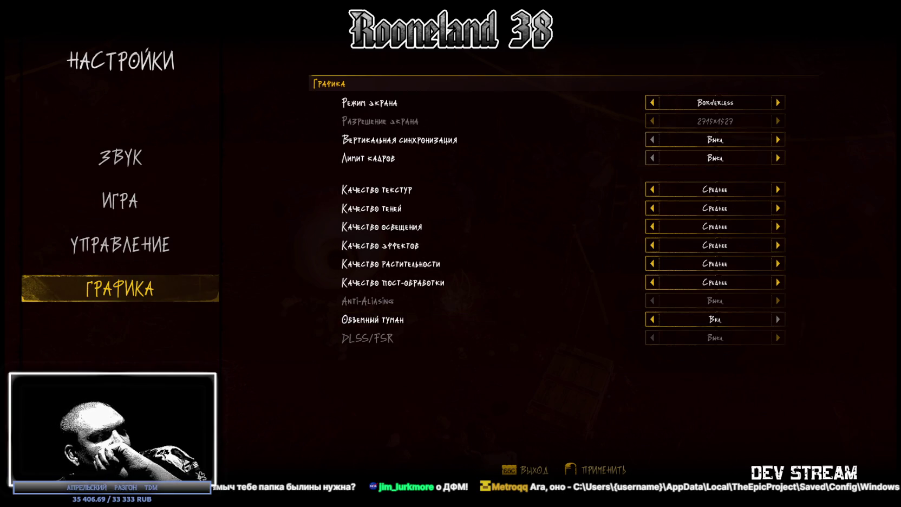
key(Escape)
click(122, 288)
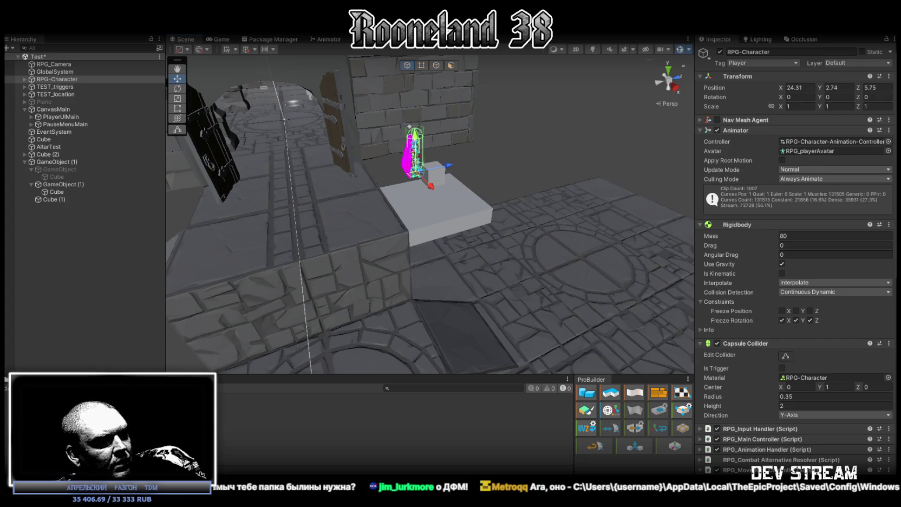
- Uninstall Былина from the Steam library via Управление > Удалить
key(alt+Tab)
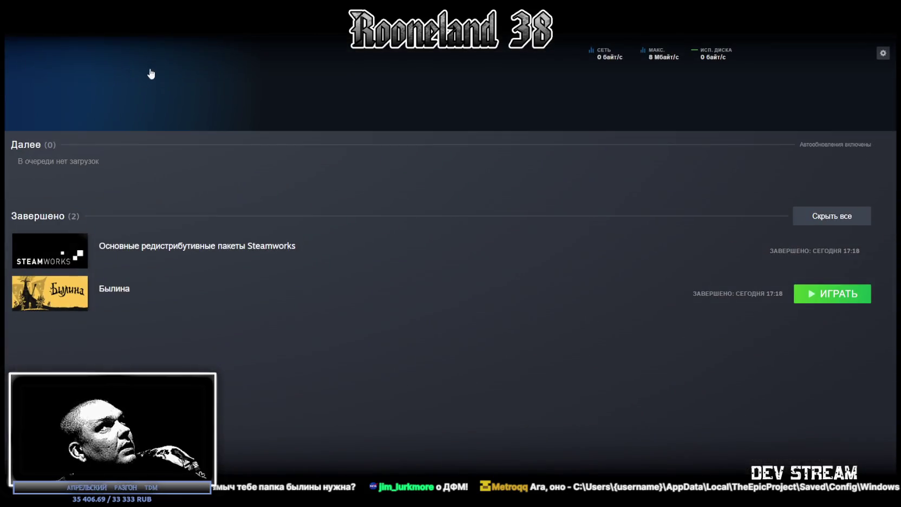
click(95, 36)
right_click(42, 291)
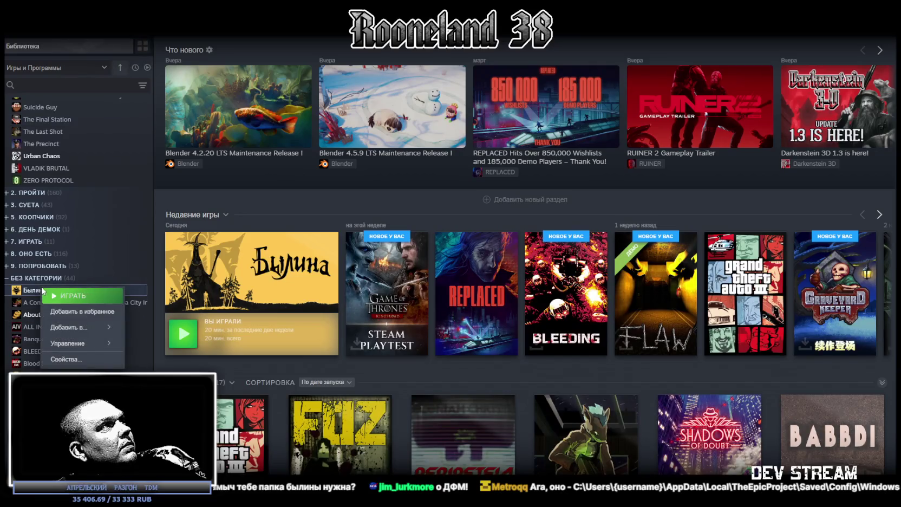
mouse_move(87, 343)
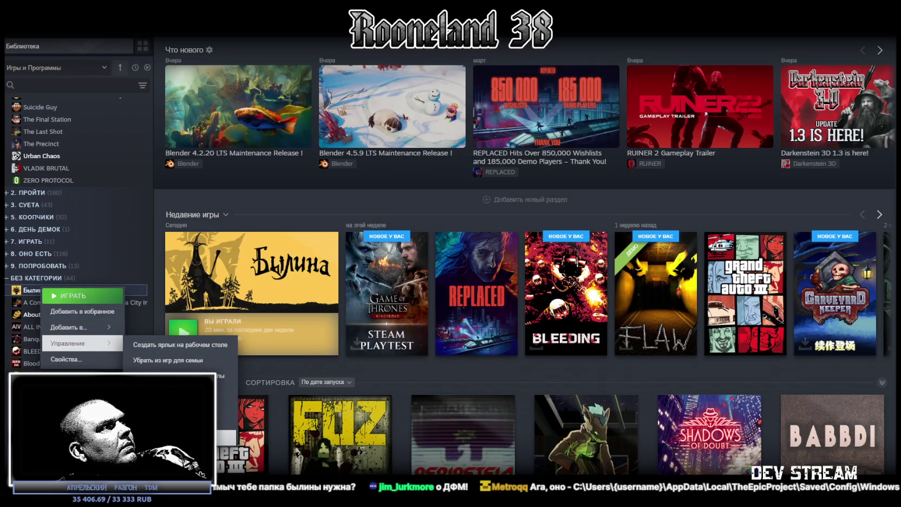
click(233, 380)
click(500, 287)
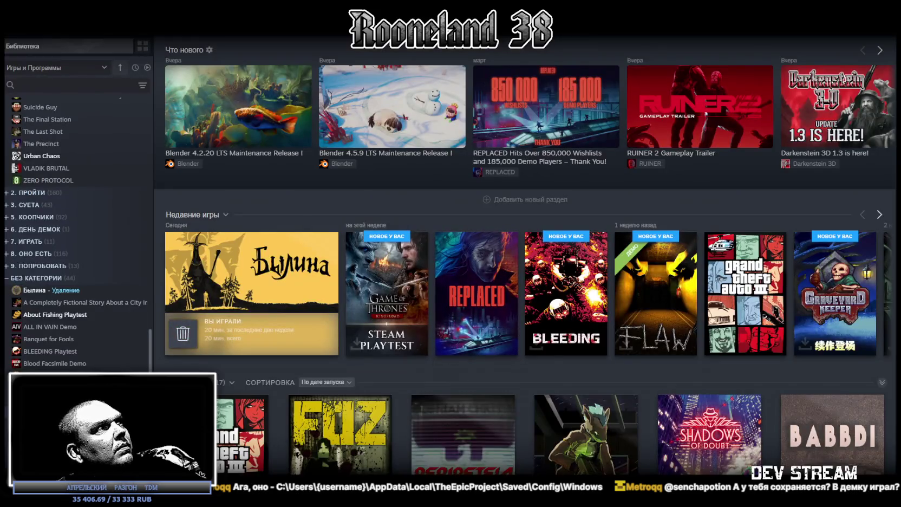
- Start reinstalling Былина onto the Files (G:) drive
click(34, 290)
click(233, 203)
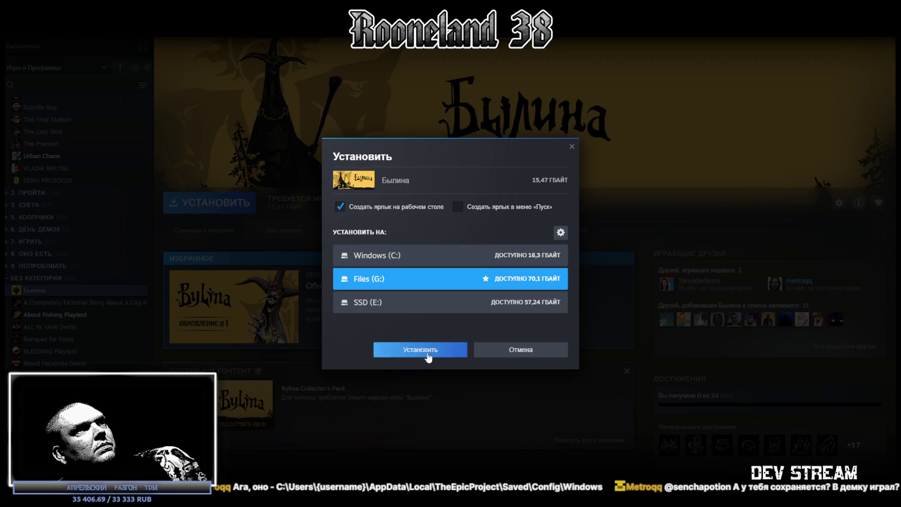
click(422, 350)
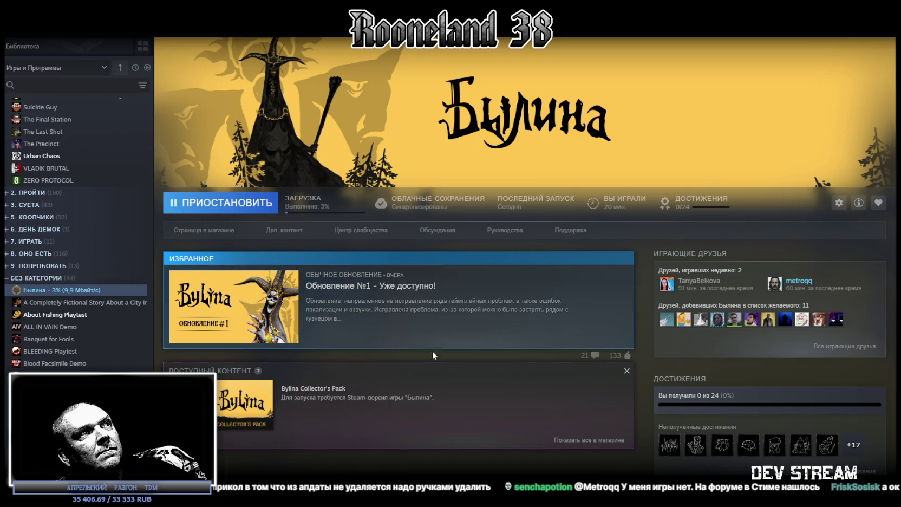
- Undo the stray trailing closing brace in RPG_PlatformStay.cs
key(alt+Tab)
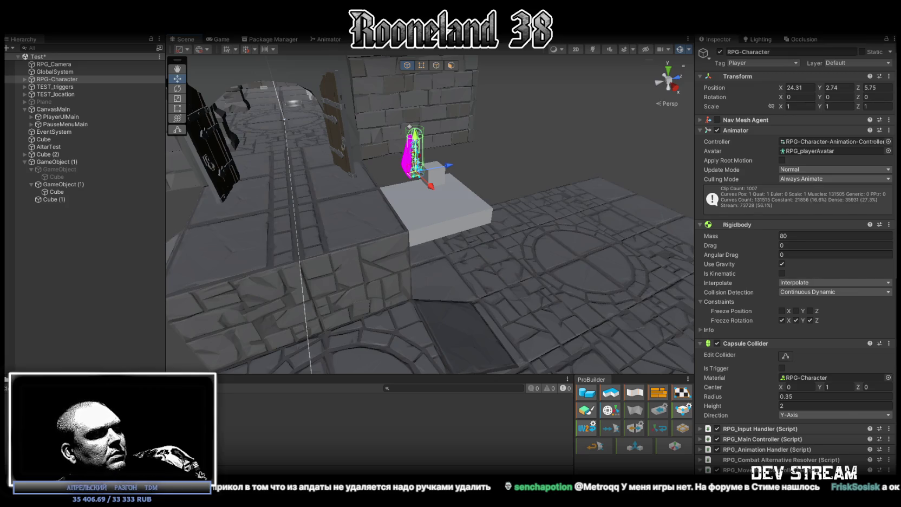
key(alt+Tab)
click(699, 45)
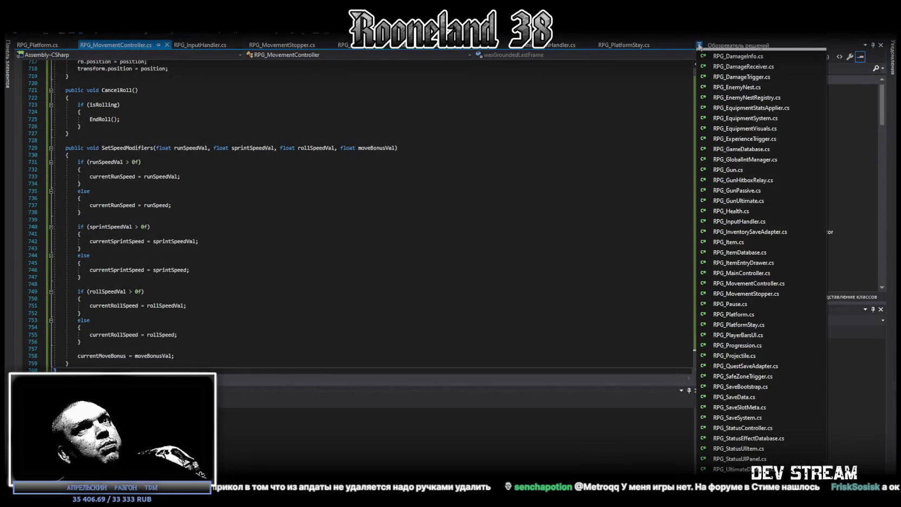
click(758, 325)
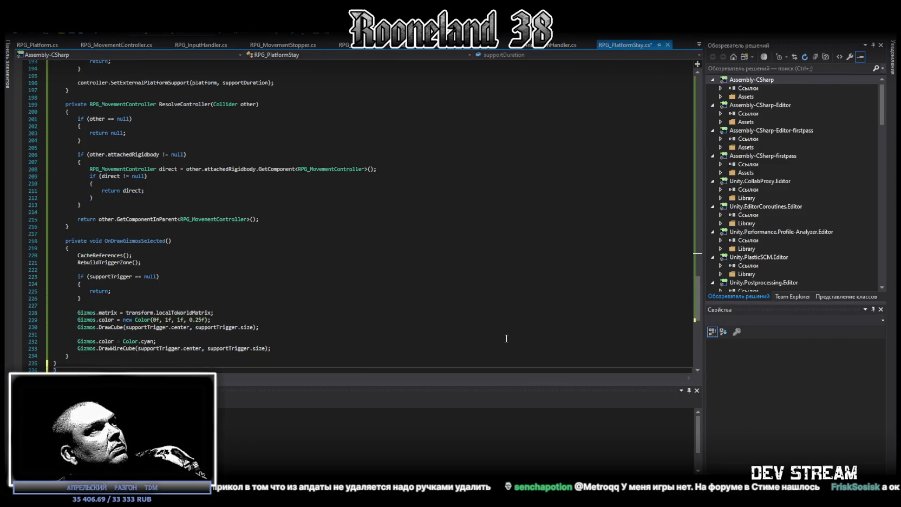
scroll(500, 329, down, 3)
key(ctrl+z)
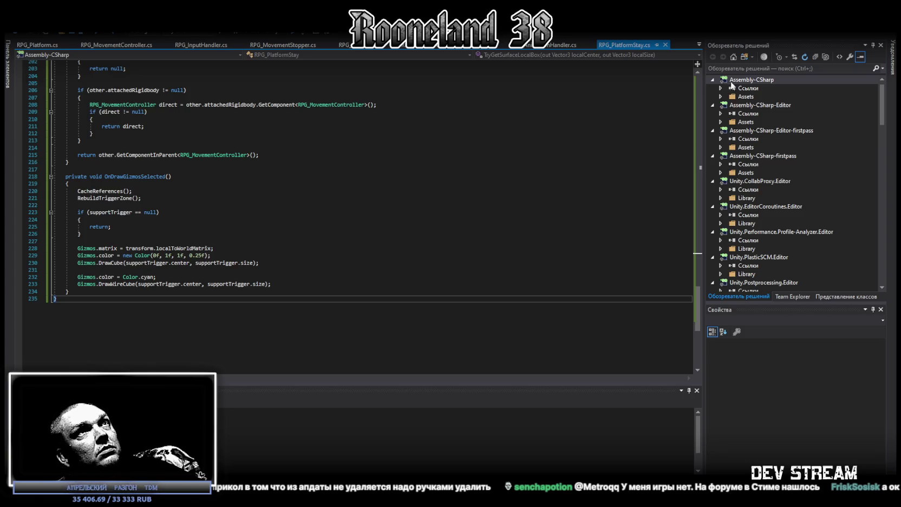
- Revert the roughly 52 added lines in RPG_MovementController.cs and return to Unity
click(699, 46)
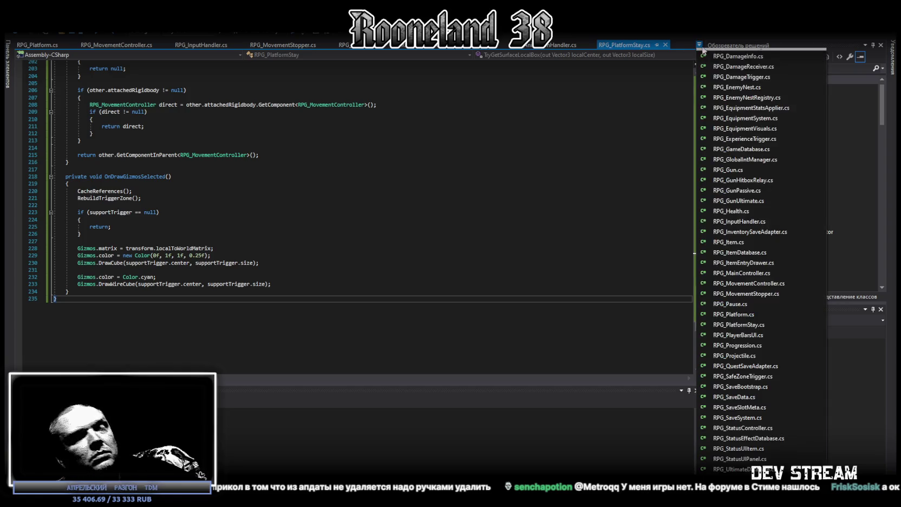
click(747, 283)
key(ctrl+z)
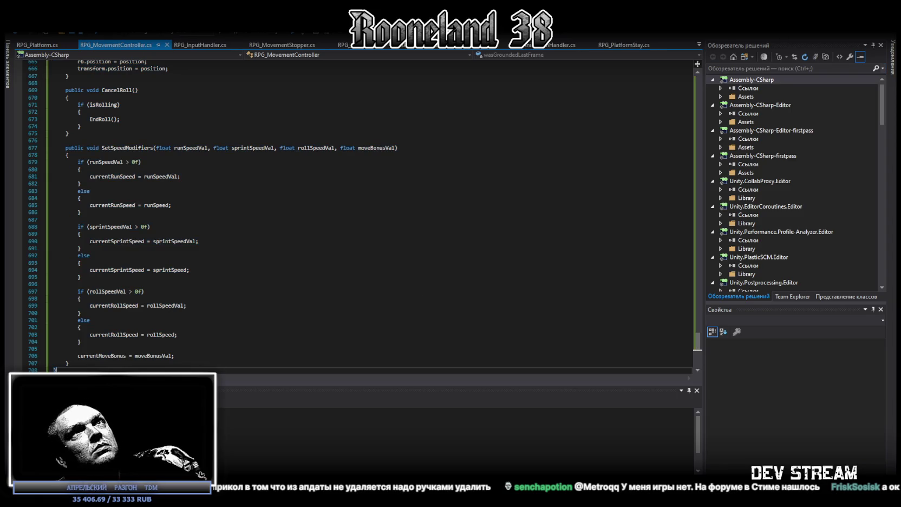
key(alt+Tab)
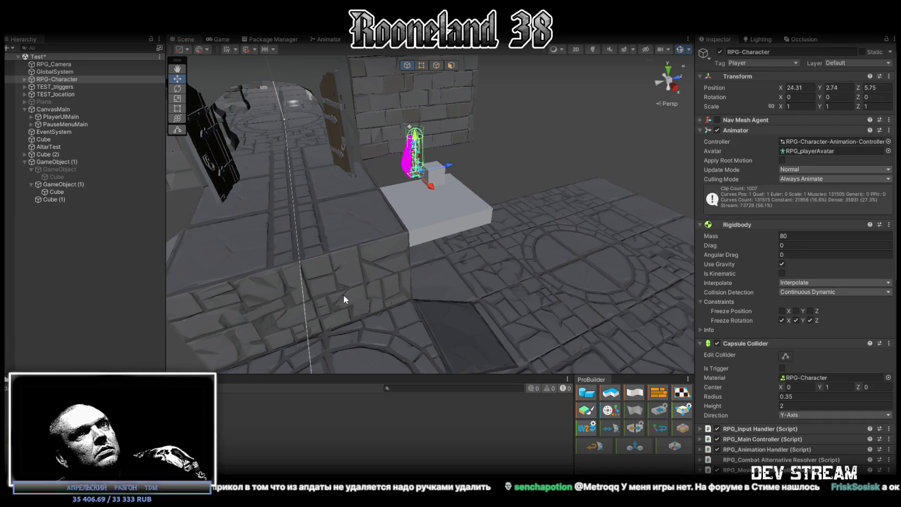
- Select GameObject (1) and check its Surface Collider and Support Trigger references
scroll(752, 348, down, 4)
click(62, 184)
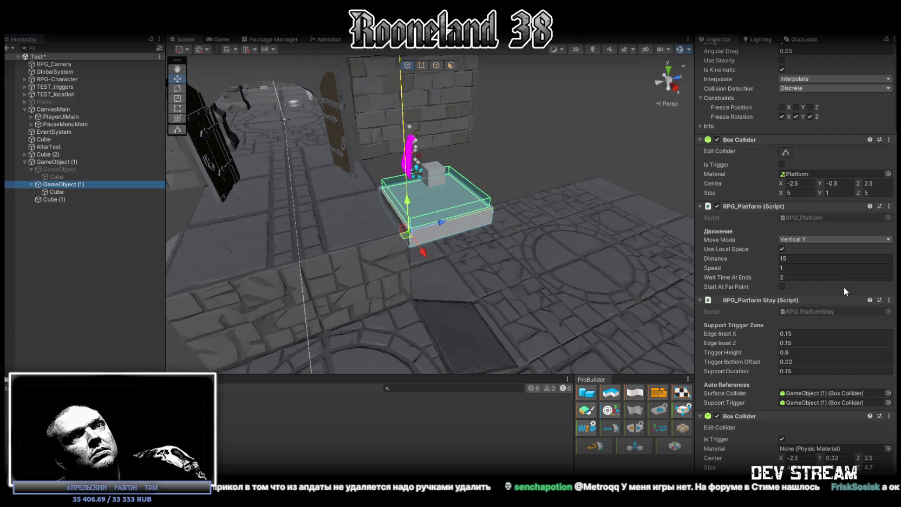
click(808, 395)
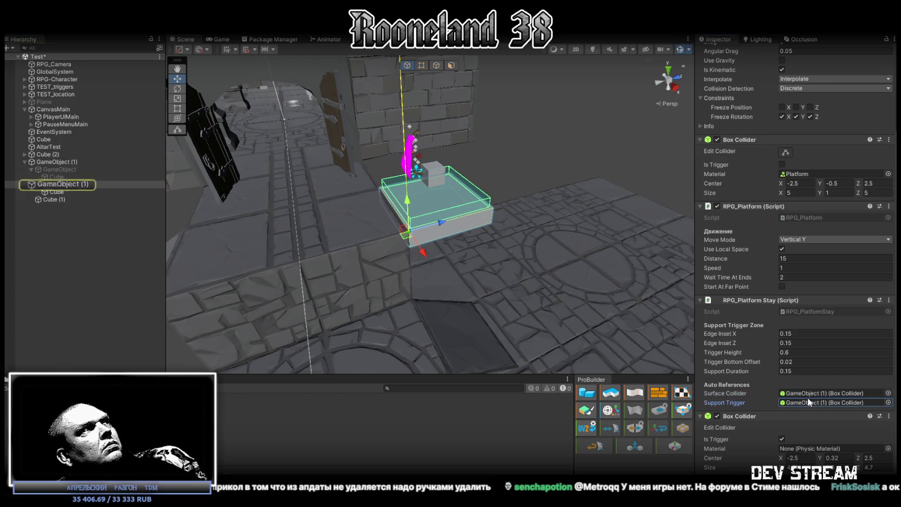
click(814, 393)
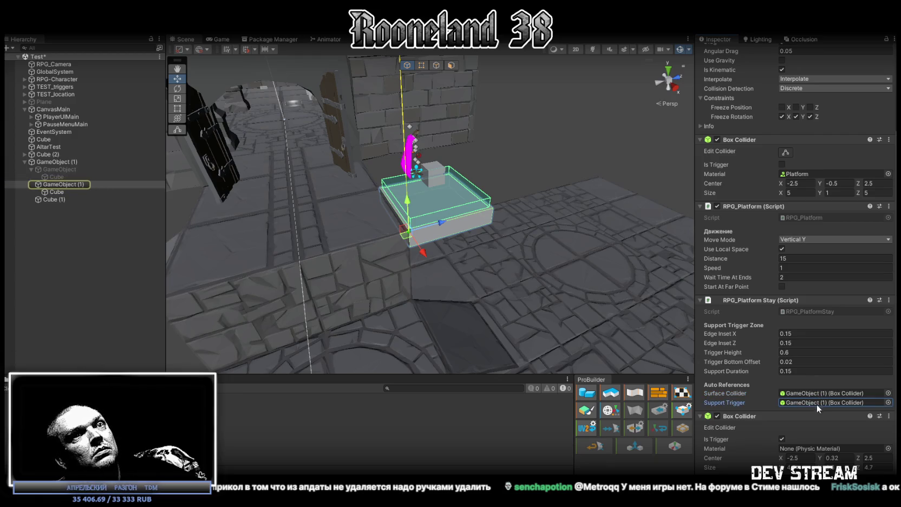
drag(514, 217, 558, 226)
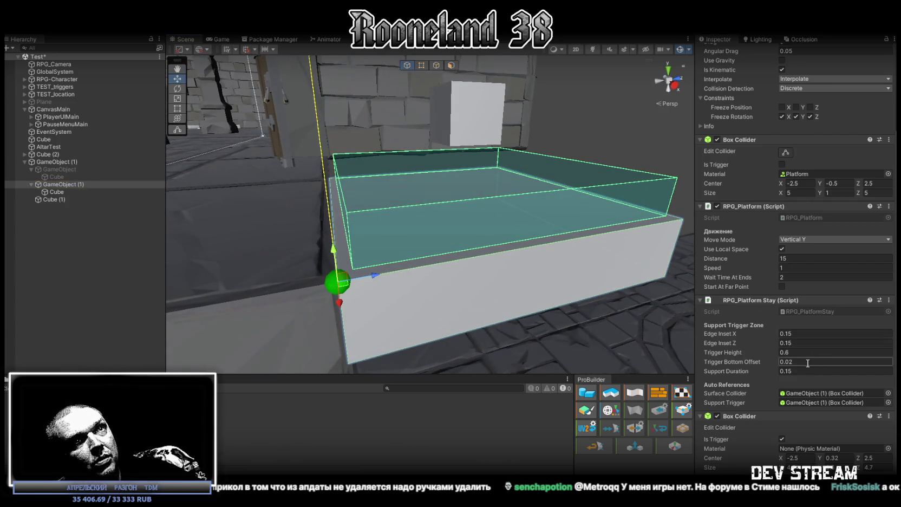
- Set Trigger Bottom Offset to 0 and Support Duration to 0.15
drag(740, 364, 749, 363)
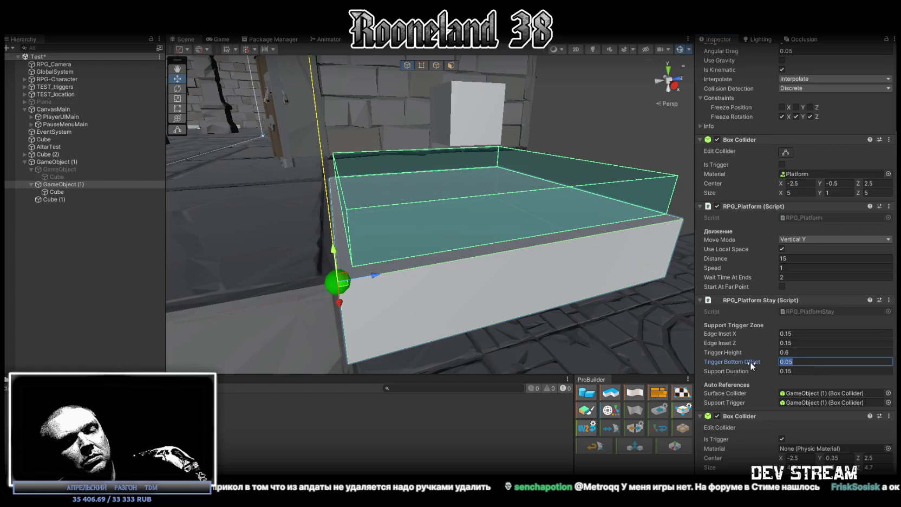
text(0)
drag(745, 370, 731, 371)
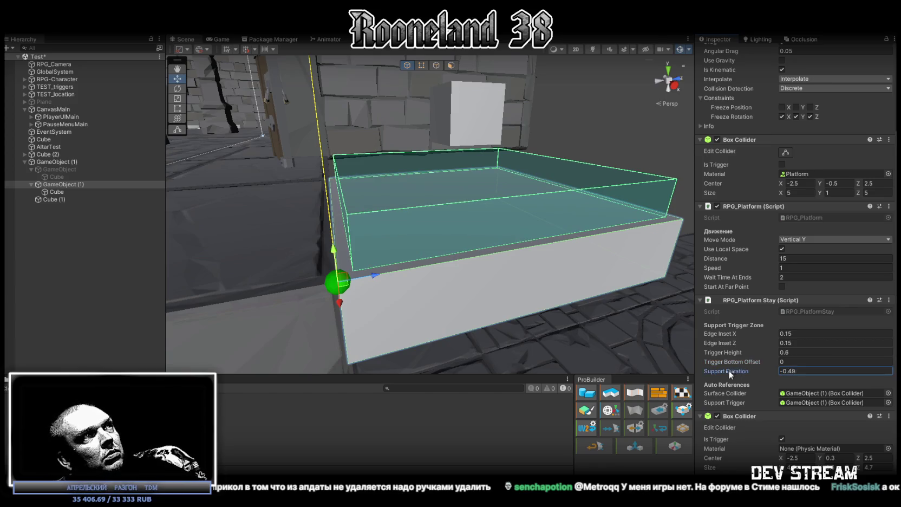
text(0.15)
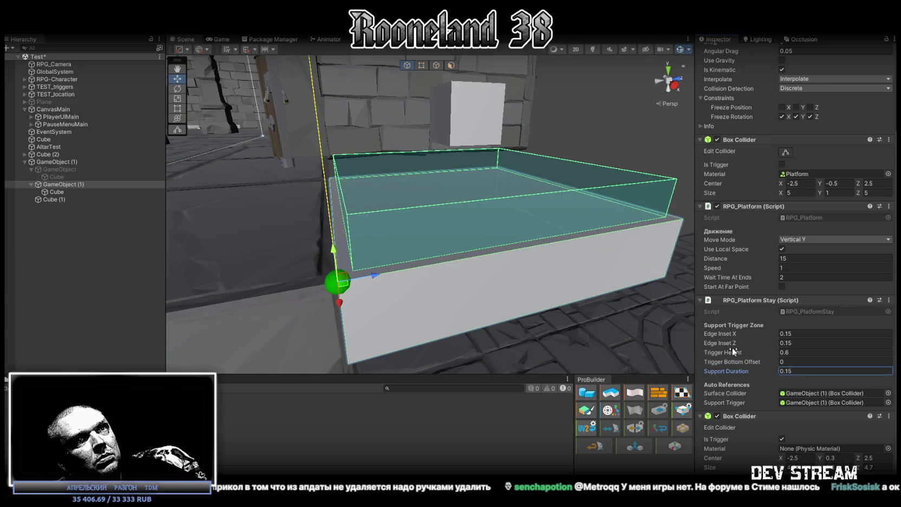
- Set Edge Inset Z and X to 0.25 and Trigger Height to 0.25
drag(730, 341, 757, 342)
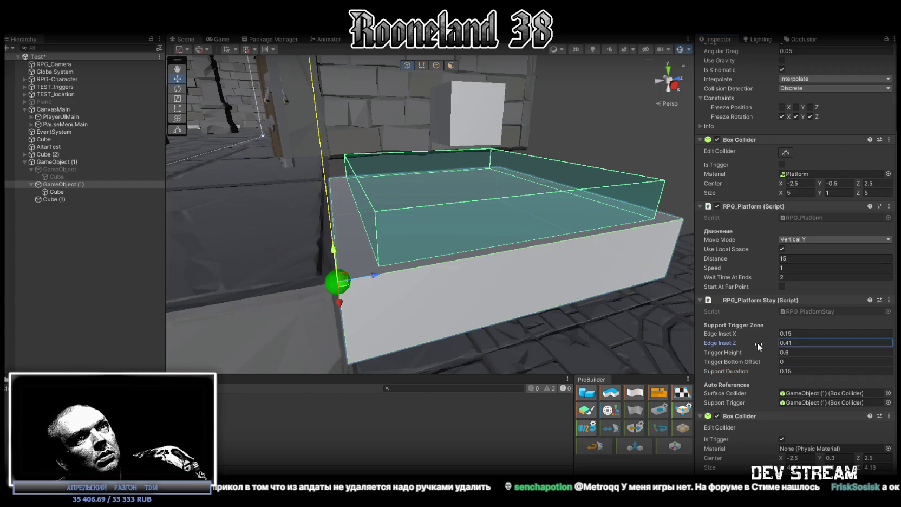
mouse_move(736, 341)
mouse_down()
mouse_move(724, 340)
mouse_move(744, 341)
mouse_move(723, 342)
mouse_move(737, 341)
mouse_up()
click(787, 343)
text(0.25)
click(788, 333)
text(0.25)
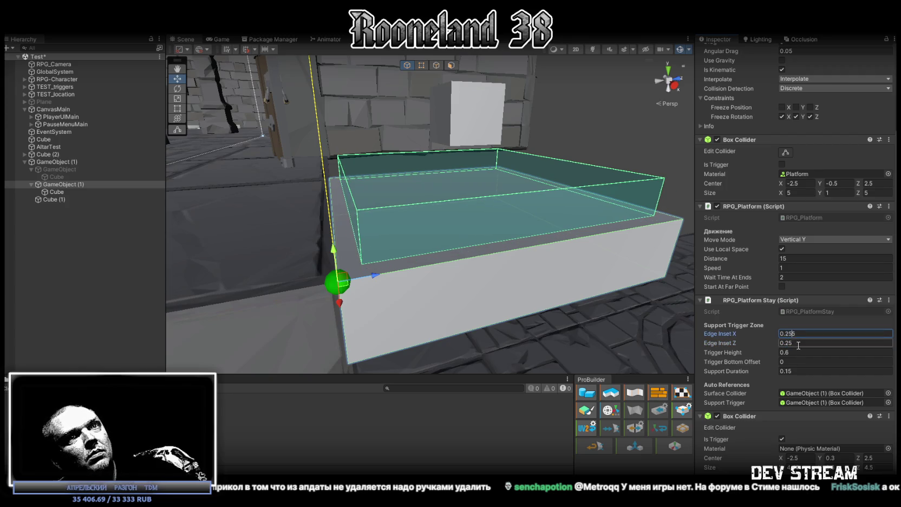
click(788, 352)
text(0.25)
mouse_move(488, 270)
mouse_down()
mouse_move(583, 269)
mouse_move(670, 319)
mouse_move(666, 340)
mouse_up()
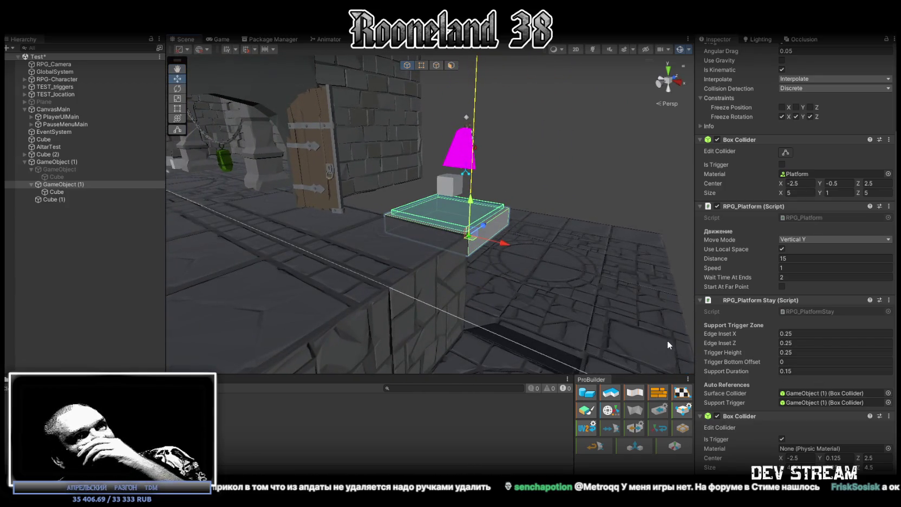
- Recheck the Surface Collider and Support Trigger reference targets on RPG_Platform Stay
scroll(783, 324, up, 3)
scroll(776, 315, down, 3)
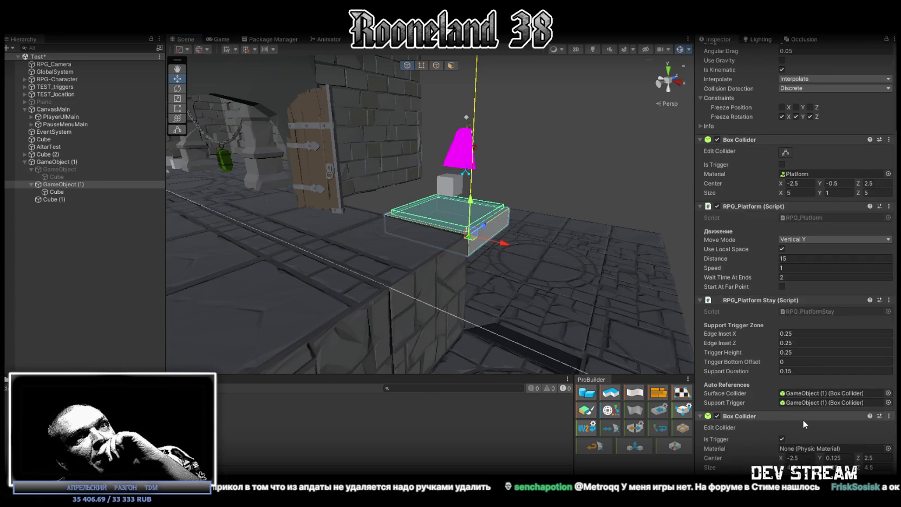
click(807, 394)
click(807, 404)
click(808, 393)
click(811, 403)
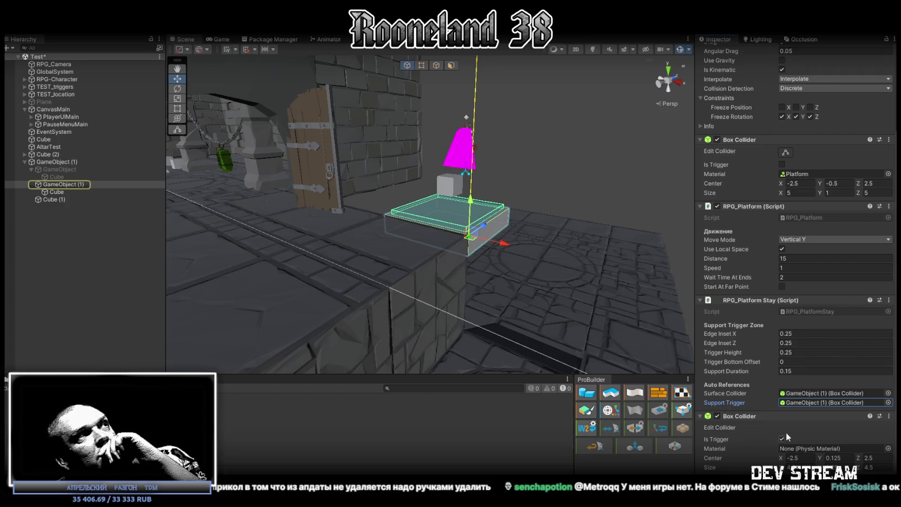
- Raise Trigger Height to 1 and frame the platform in the scene view
scroll(767, 262, up, 3)
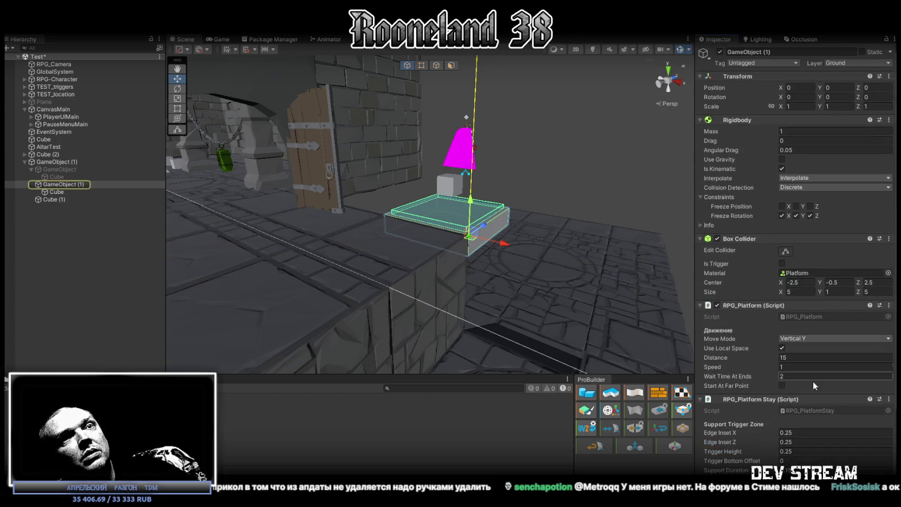
scroll(799, 414, down, 2)
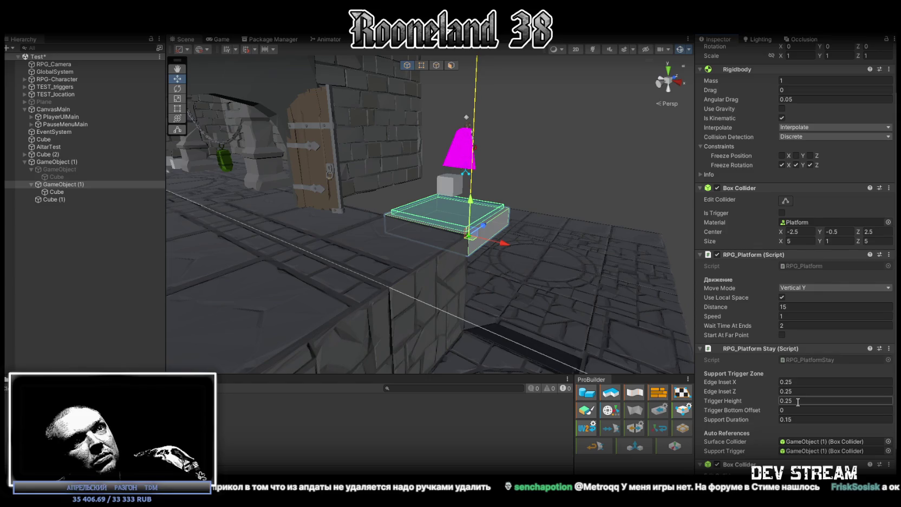
text(1)
key(Return)
drag(520, 260, 517, 265)
key(f)
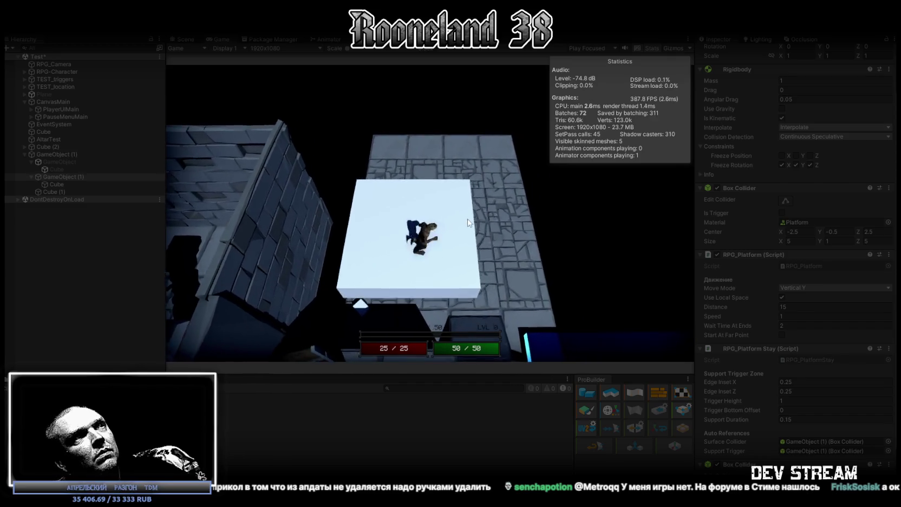
- While playing, change the platform Speed to 5, then back to 1
click(783, 316)
key(BackSpace)
text(5)
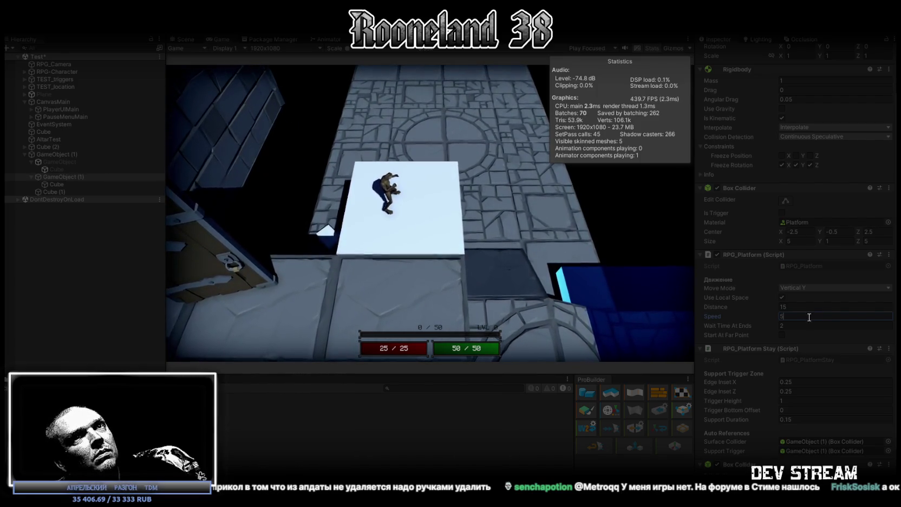
key(BackSpace)
text(1)
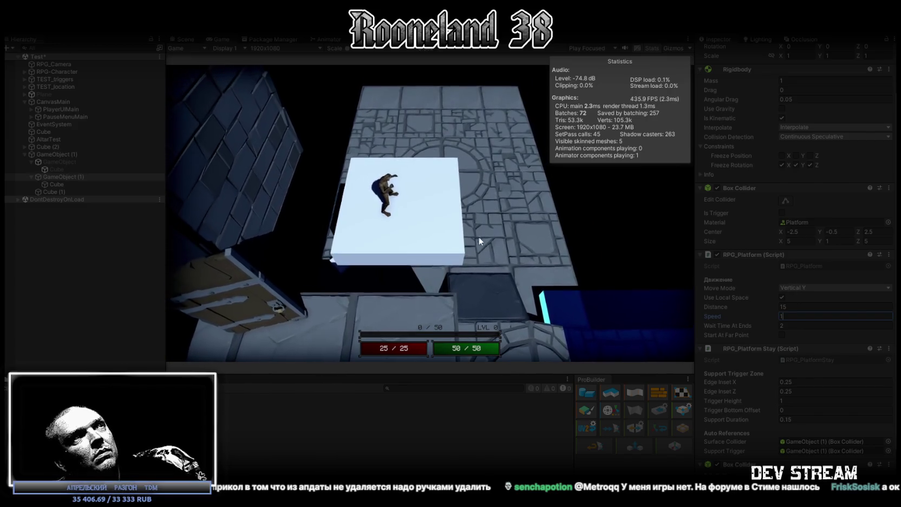
click(479, 237)
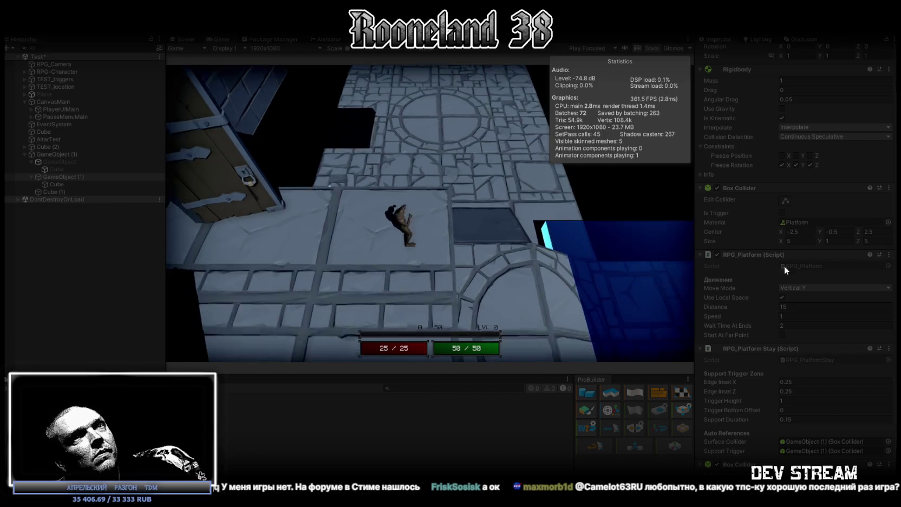
- Set the platform Speed to 5 again, stop the test and switch to Steam
double_click(799, 316)
text(5)
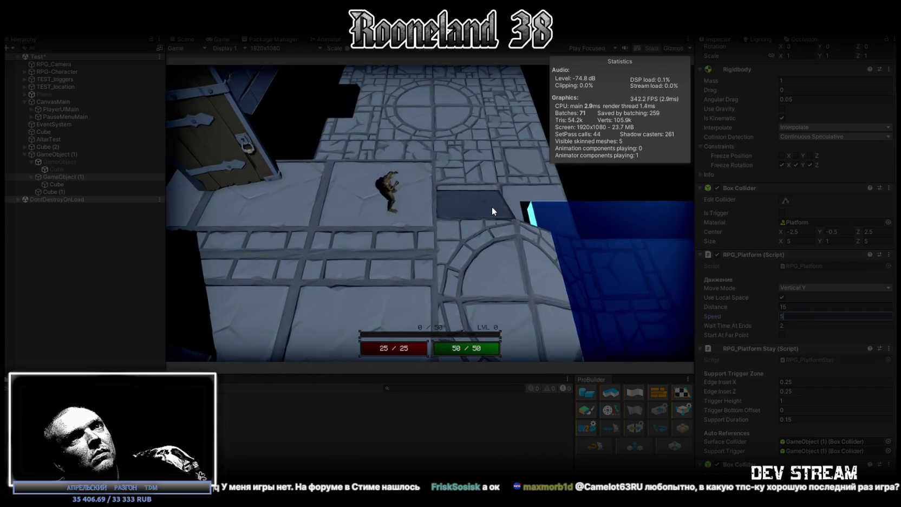
click(493, 206)
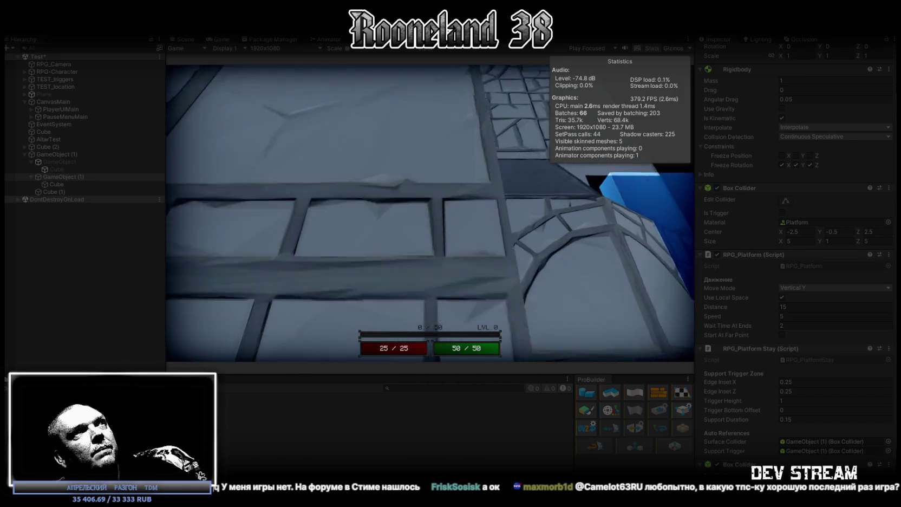
key(ctrl+p)
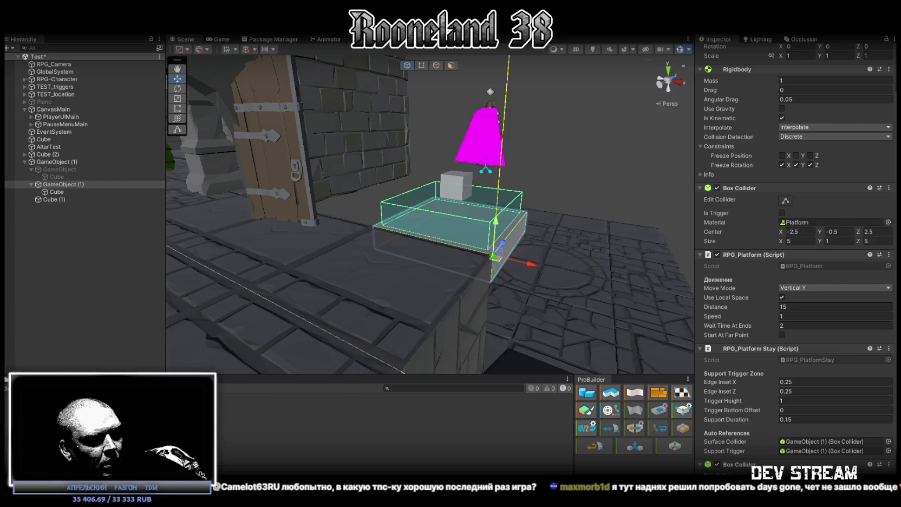
key(alt+Tab)
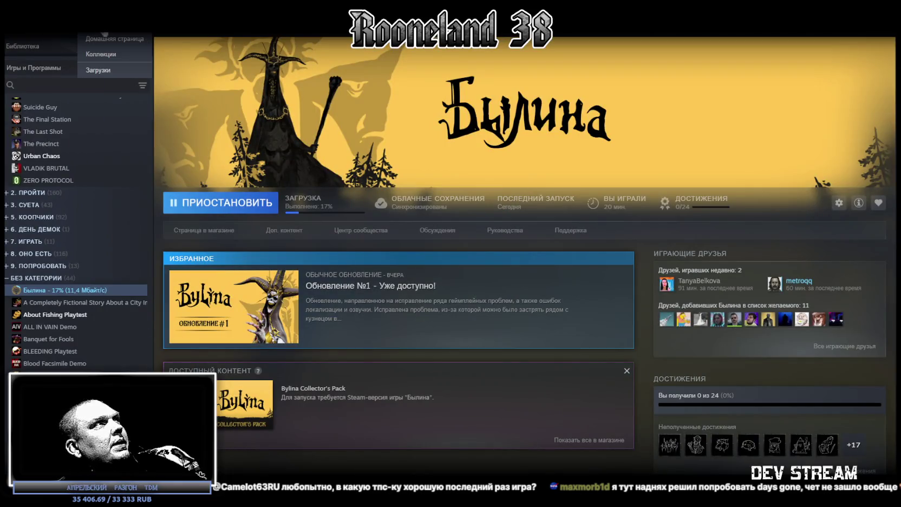
- Page through the recent games on the Steam library home
click(115, 39)
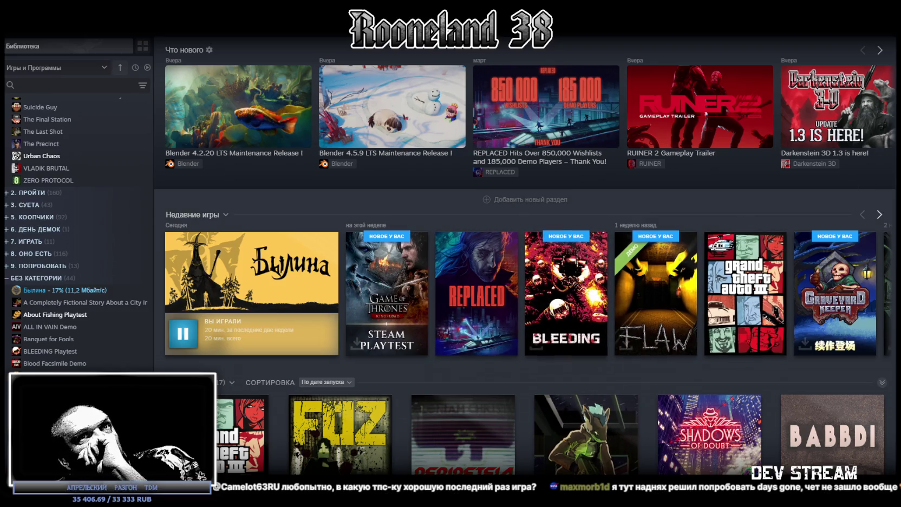
click(880, 214)
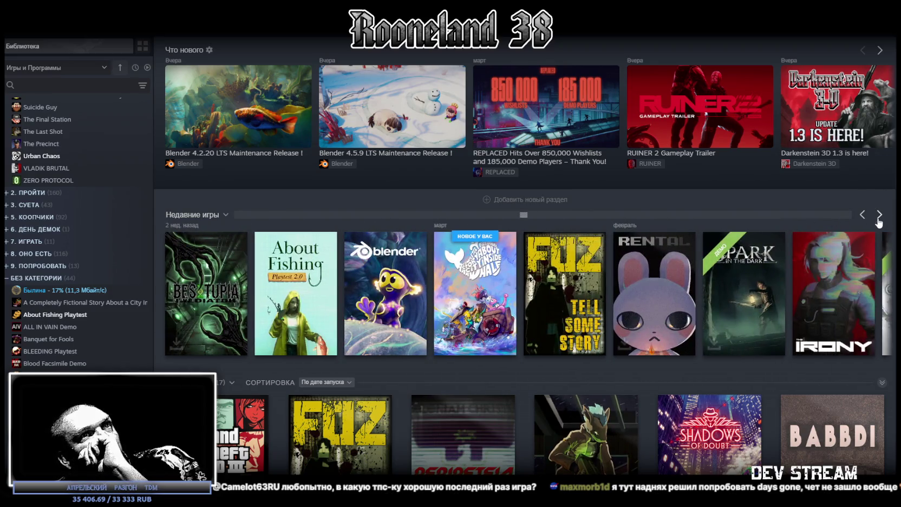
click(880, 215)
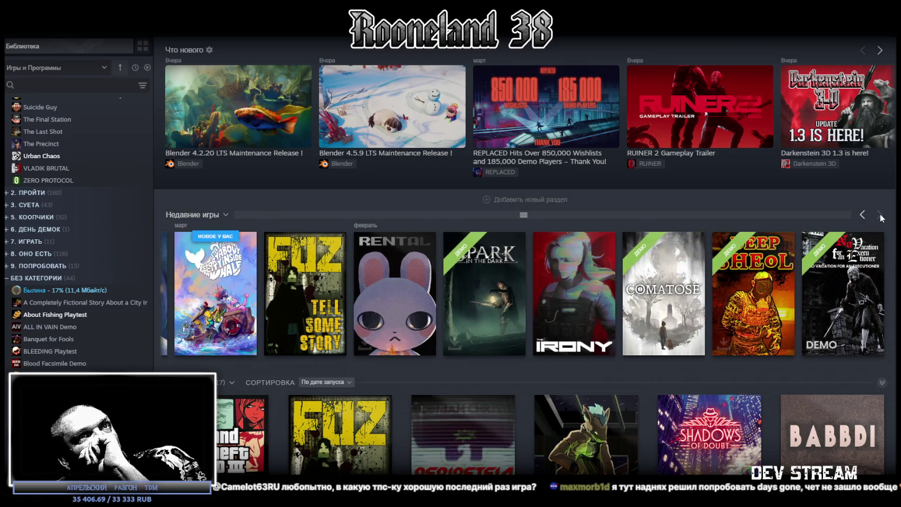
scroll(794, 248, down, 3)
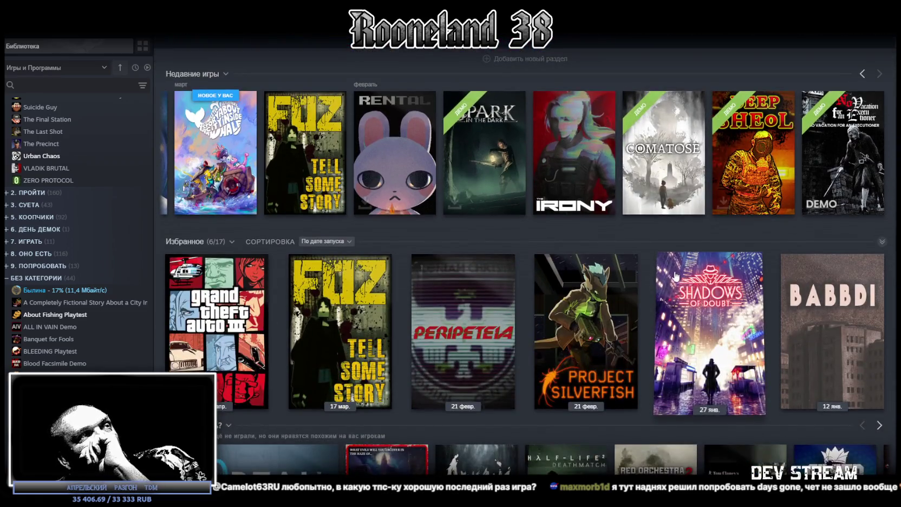
scroll(33, 226, up, 10)
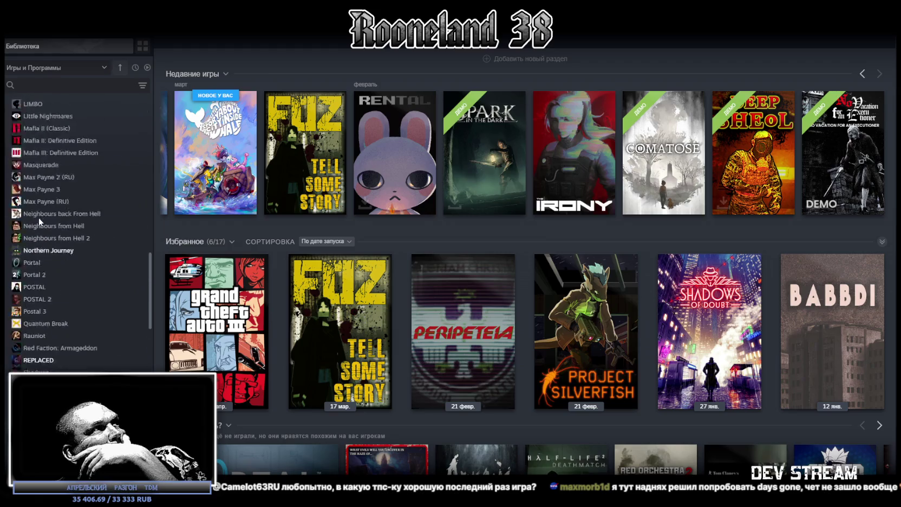
- Collapse the 1. ПРОЙДЕНО collection and scroll through the library
click(6, 335)
scroll(6, 341, down, 2)
scroll(7, 342, down, 1)
scroll(319, 366, down, 15)
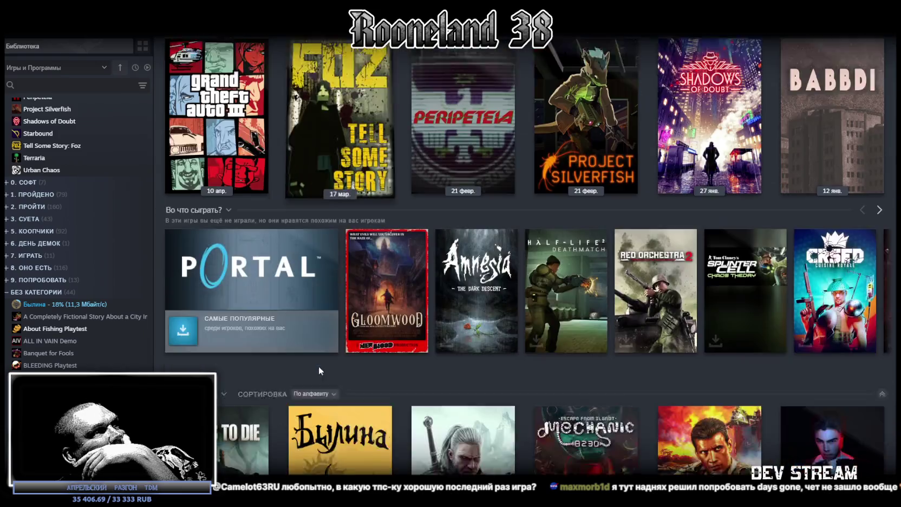
scroll(316, 368, up, 15)
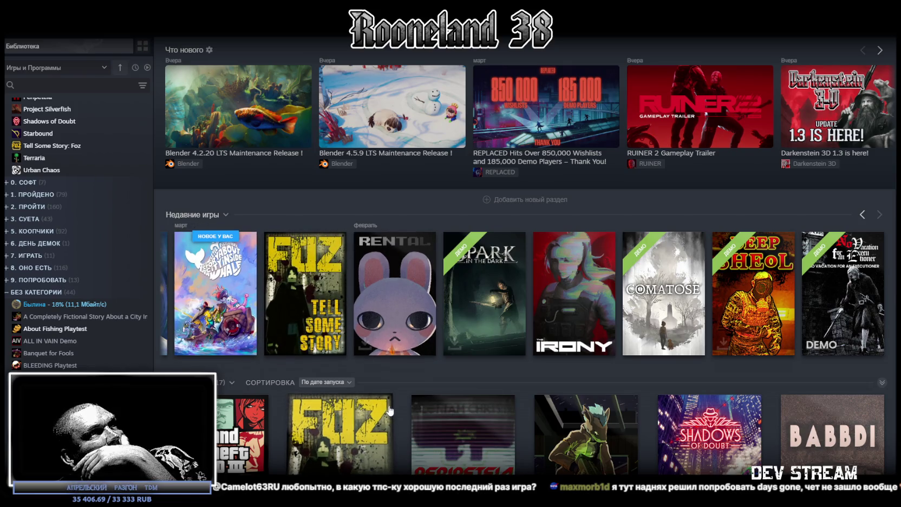
mouse_move(385, 409)
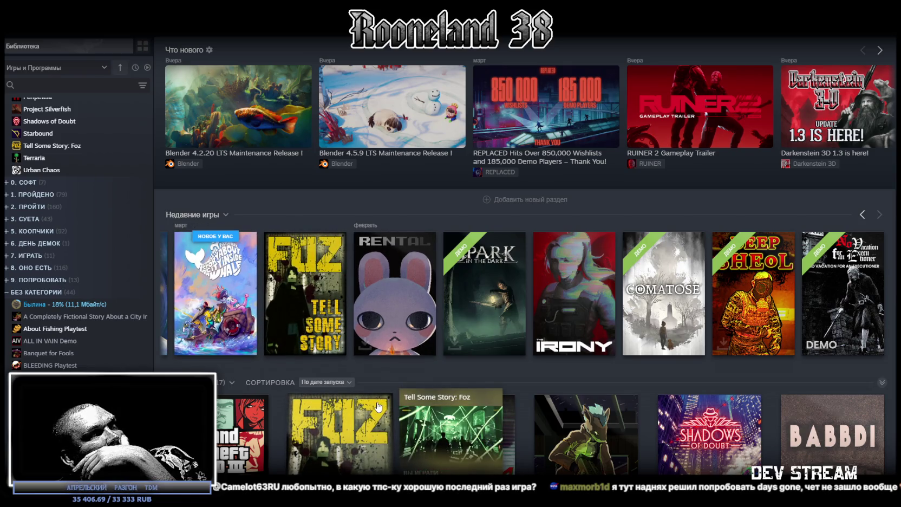
scroll(375, 407, down, 3)
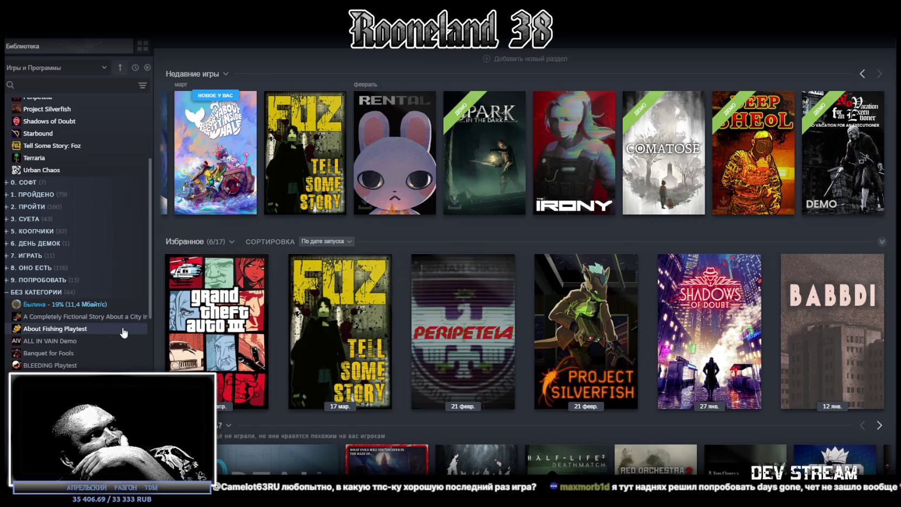
- Filter the library sidebar, then expand and collapse the ПРОЙДЕНО and ПРОЙТИ collections
click(145, 62)
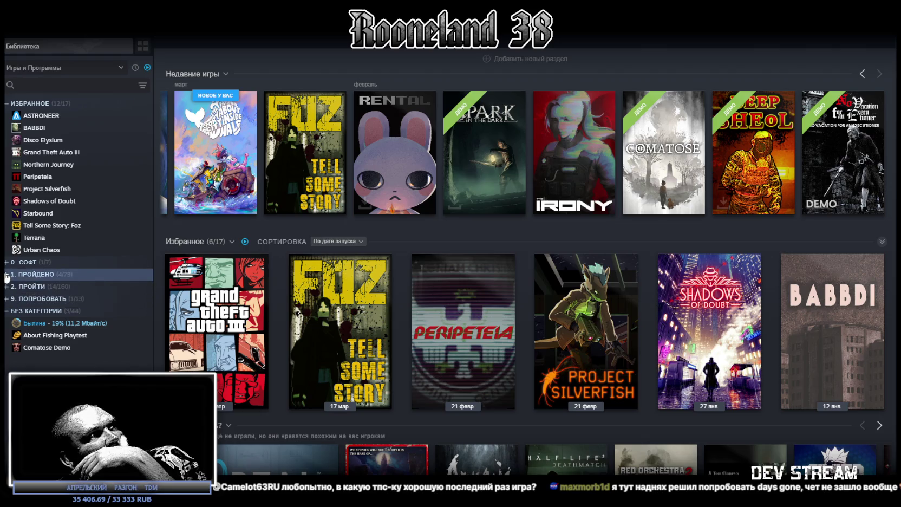
click(7, 275)
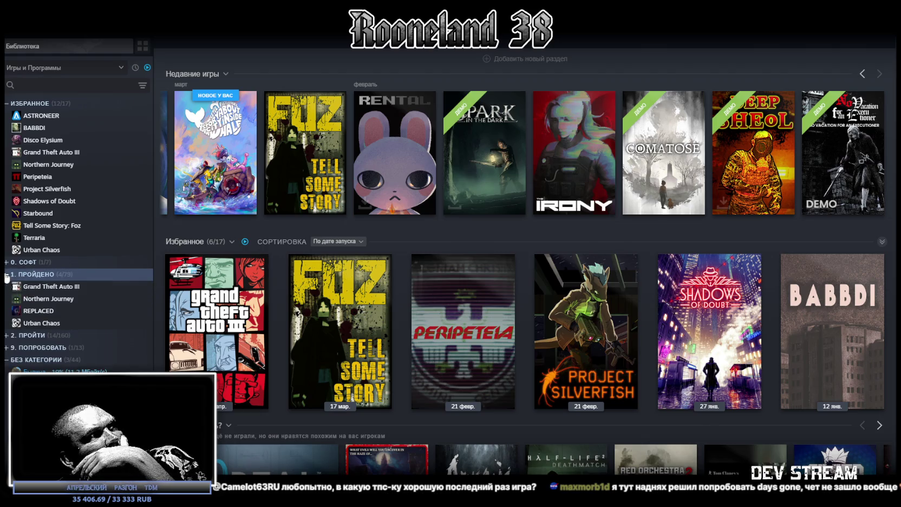
click(7, 275)
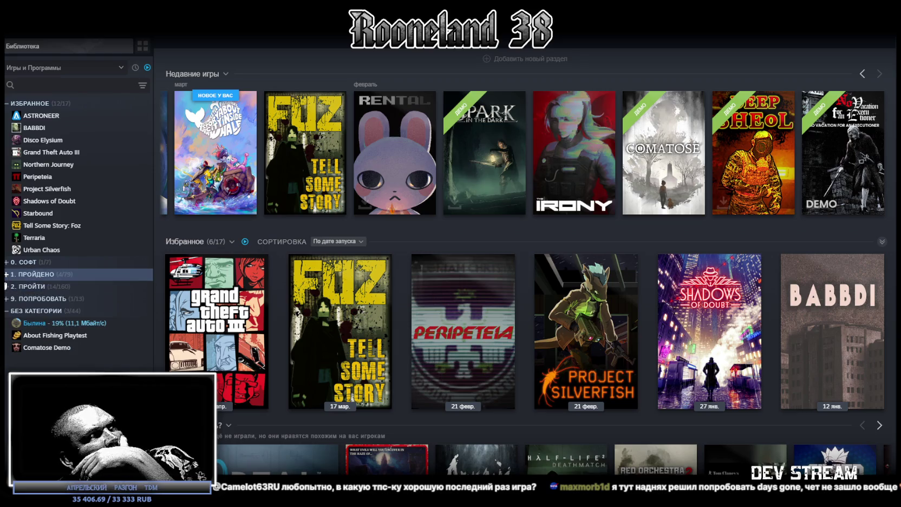
click(7, 287)
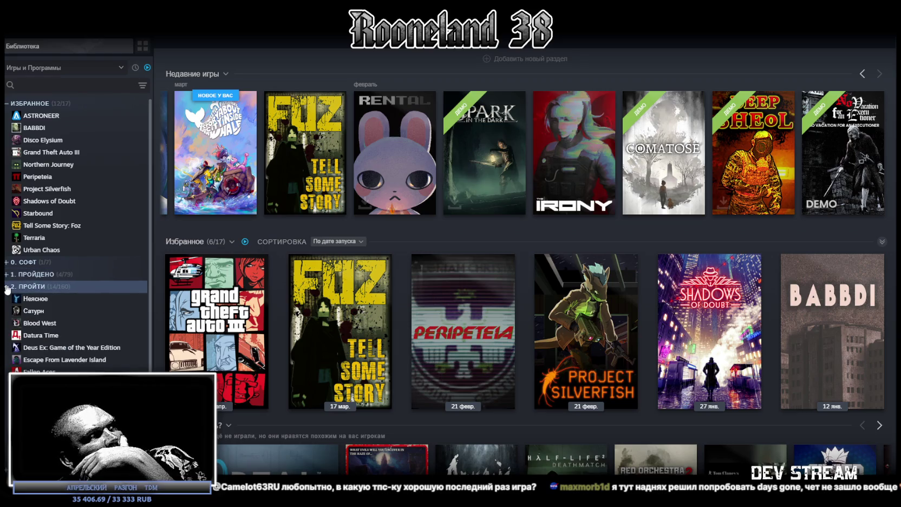
click(7, 287)
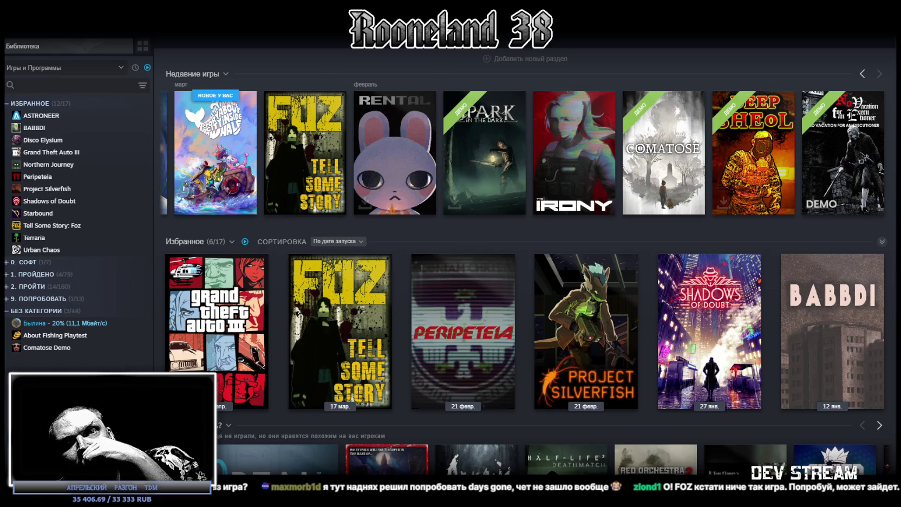
mouse_move(566, 458)
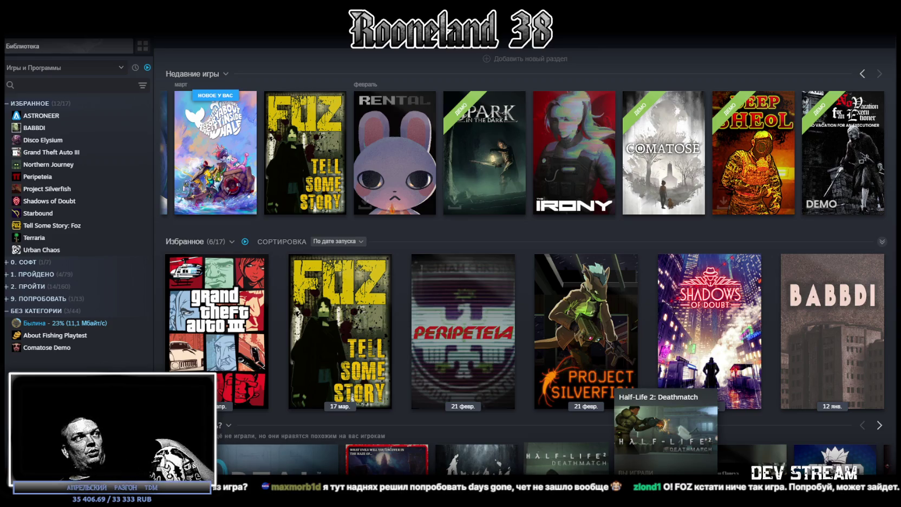
- Open Project Silverfish's store page, play its trailer and view the fifth screenshot full size
click(109, 177)
click(109, 188)
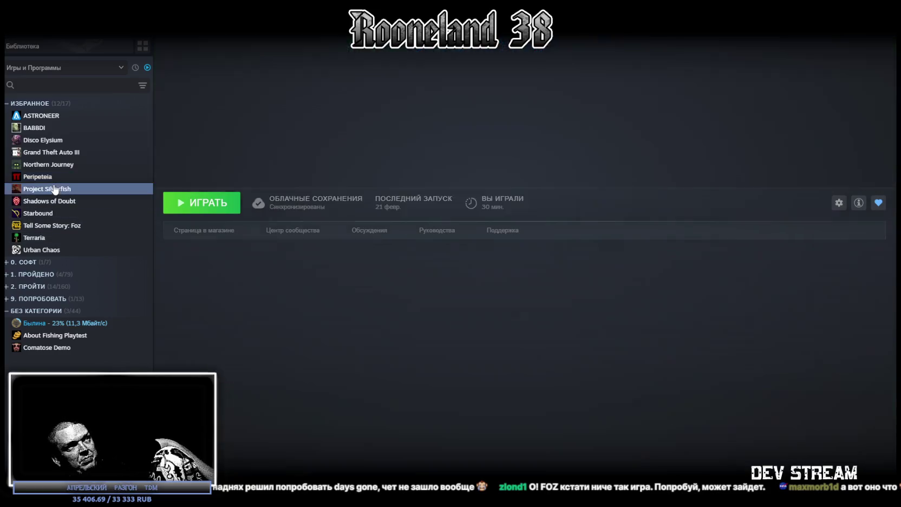
click(196, 243)
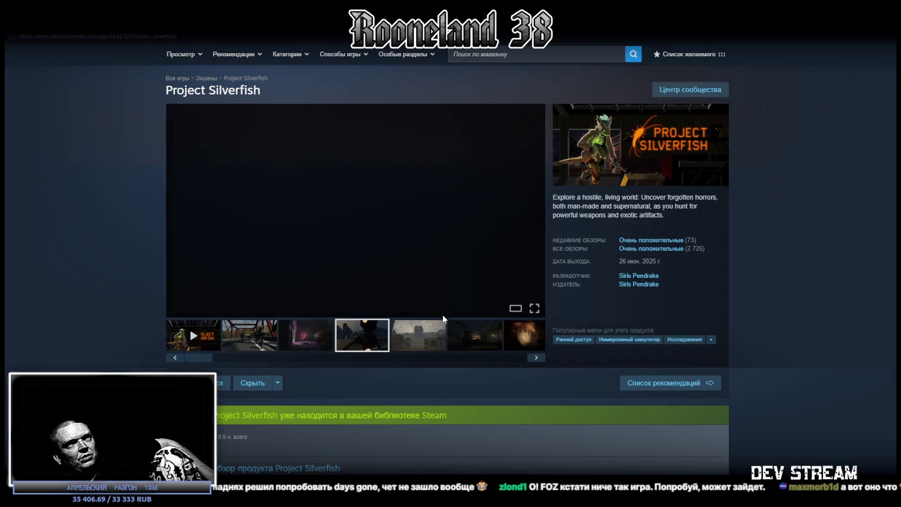
click(210, 344)
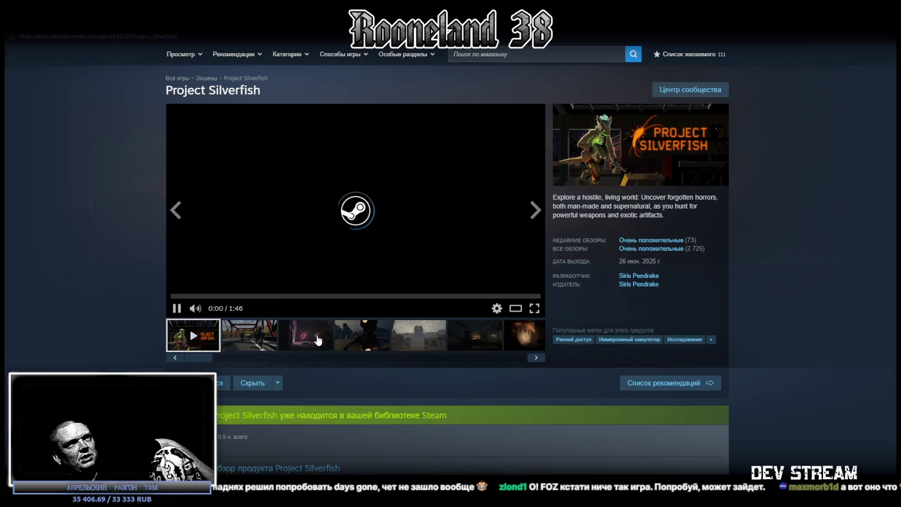
click(415, 344)
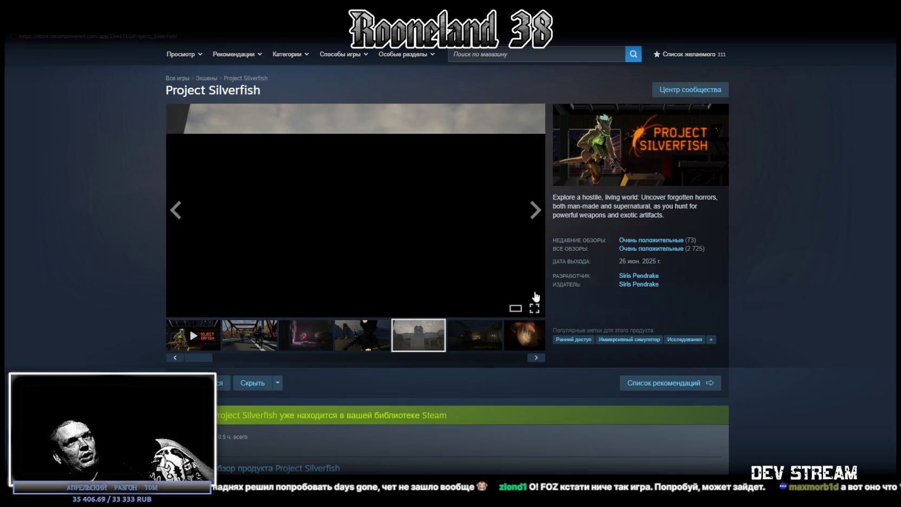
click(520, 296)
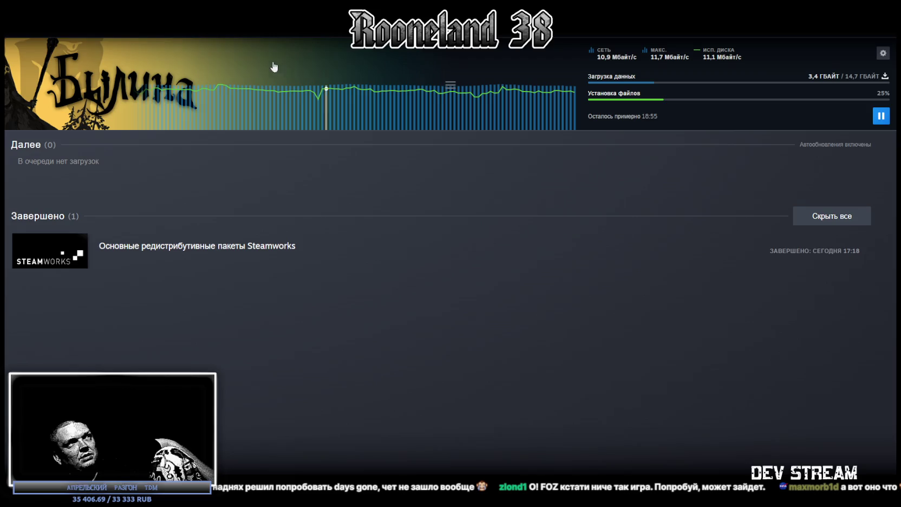
- Return to the Steam library home, browse the all-games grid, then switch to Unity
click(115, 38)
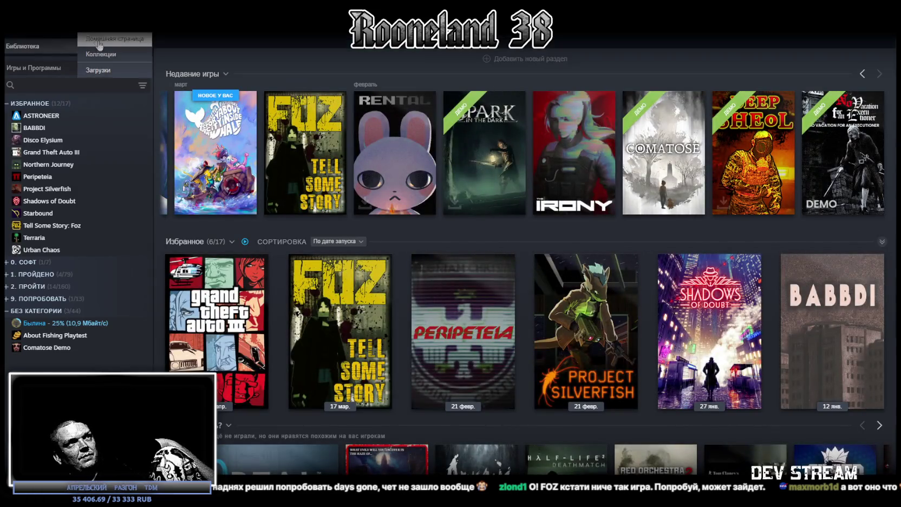
scroll(330, 287, down, 5)
scroll(330, 287, down, 5)
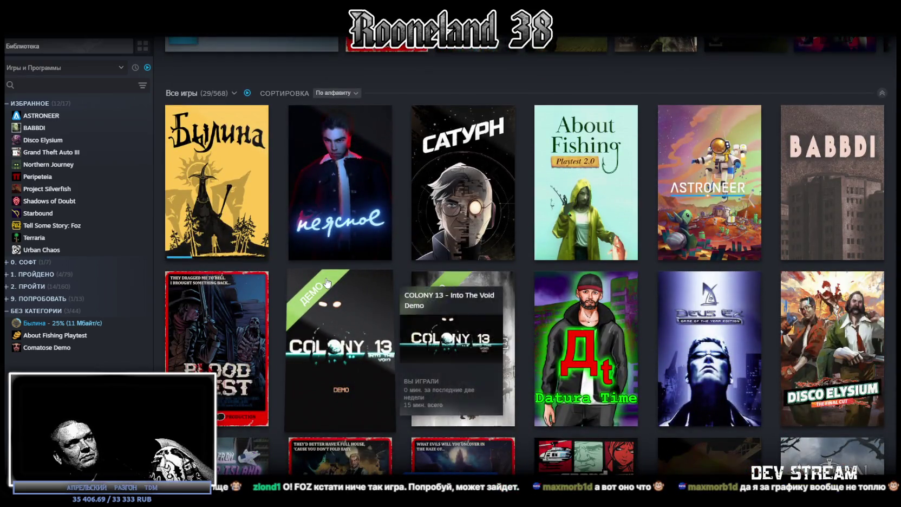
scroll(329, 282, down, 6)
scroll(326, 281, up, 10)
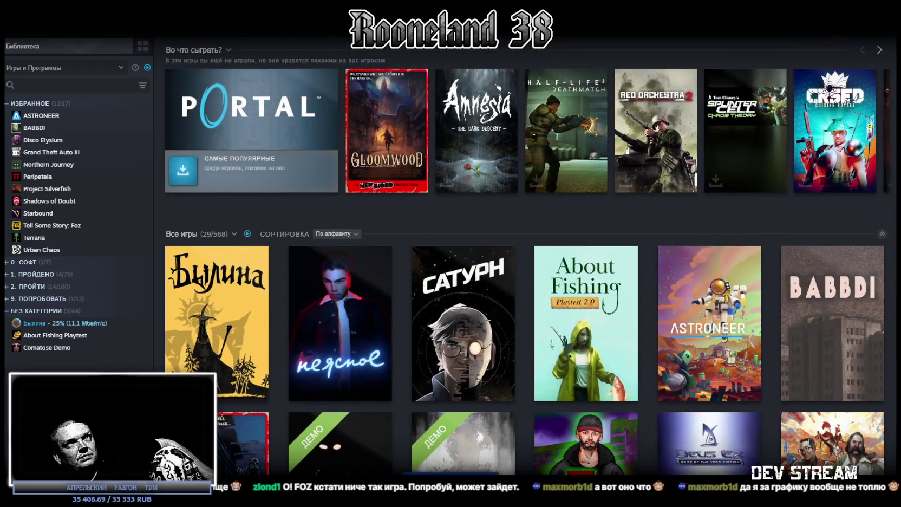
key(alt+Tab)
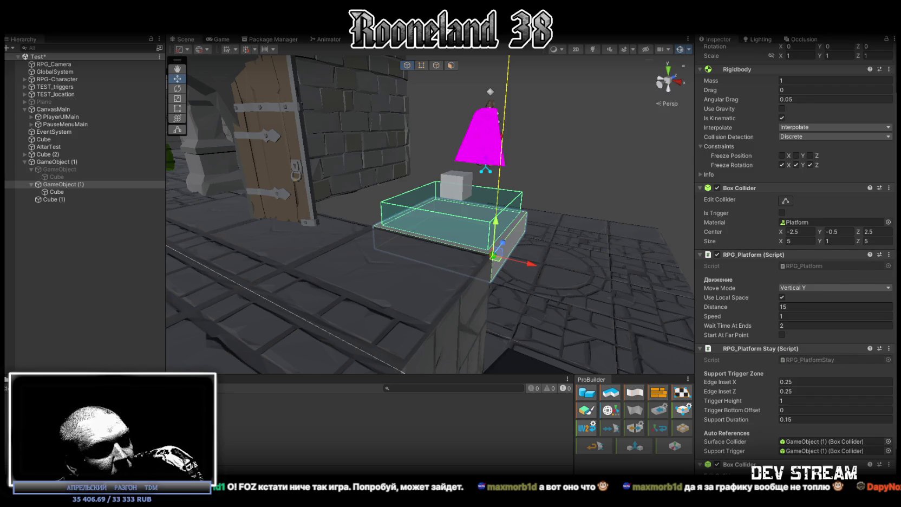
- In Visual Studio, replace the RPG_PlatformStay.cs code with the updated pasted version
key(alt+Tab)
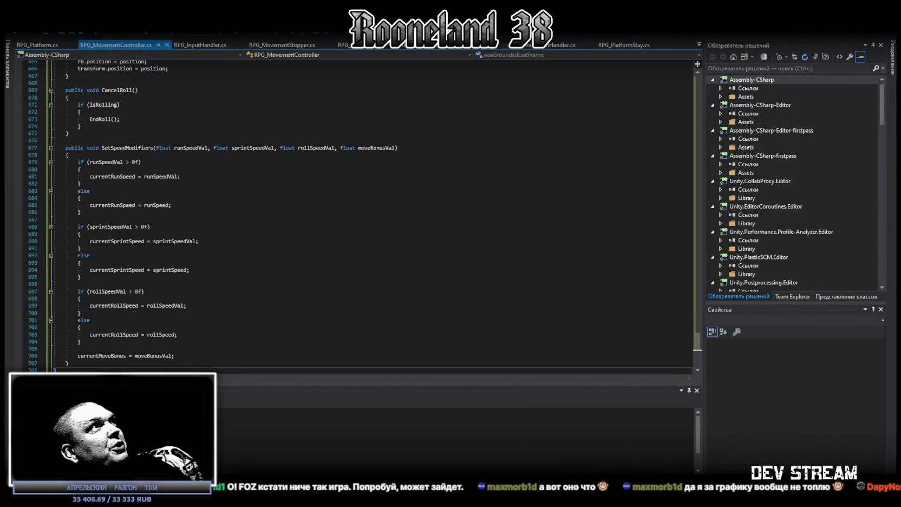
click(699, 44)
click(642, 48)
key(ctrl+a)
key(ctrl+v)
- Move the RPG_PlatformStay.cs tab after RPG_MovementController.cs, view that script, and return to Unity
drag(630, 44, 86, 47)
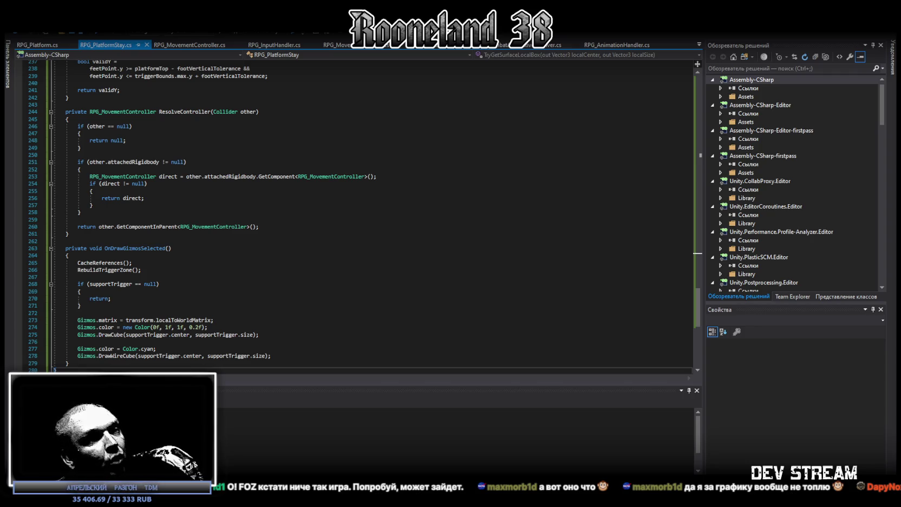
click(699, 46)
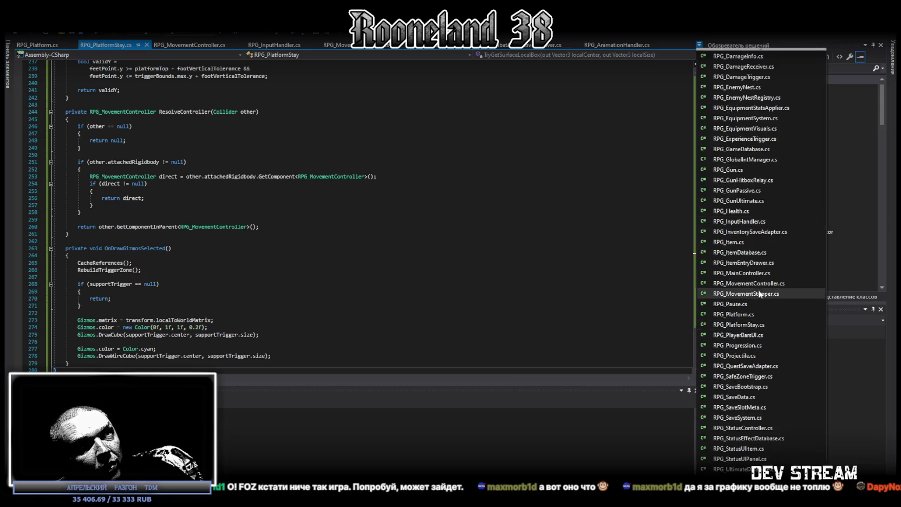
key(Escape)
key(ctrl+Tab)
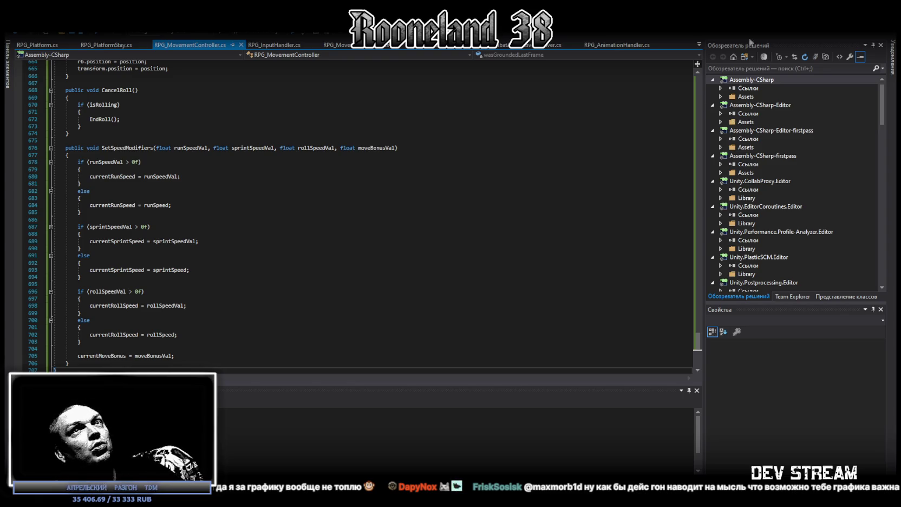
key(alt+Tab)
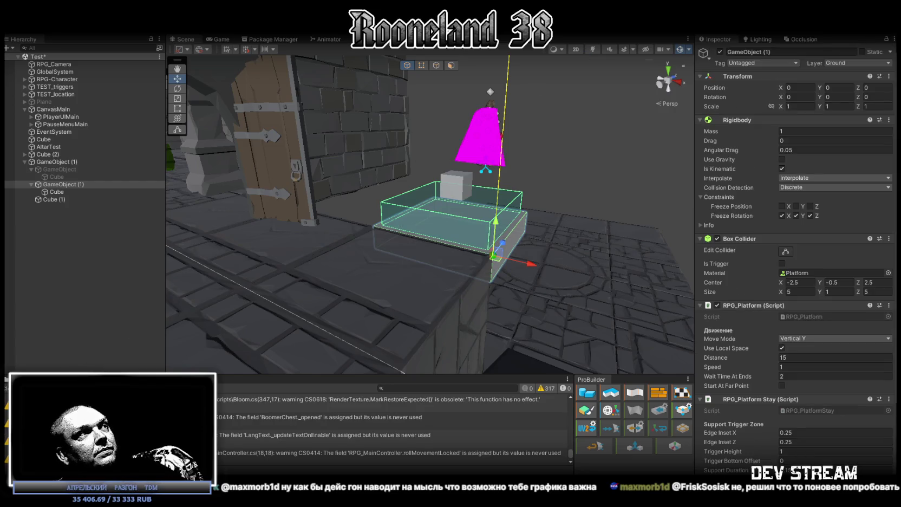
- Scroll the Inspector to check the RPG_PlatformStay fields, including Foot Vertical Tolerance 0.08
scroll(773, 355, down, 4)
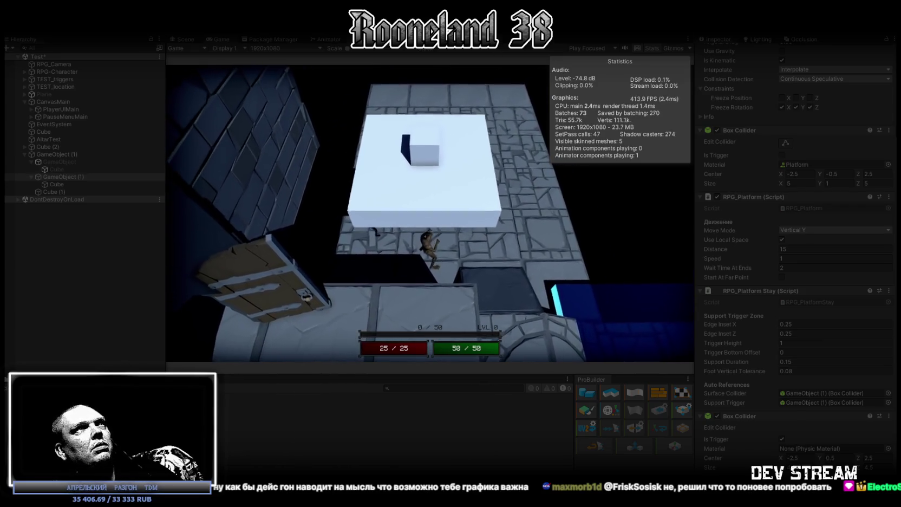
- Stop play mode and switch back to RPG_MovementController.cs in Visual Studio
key(ctrl+p)
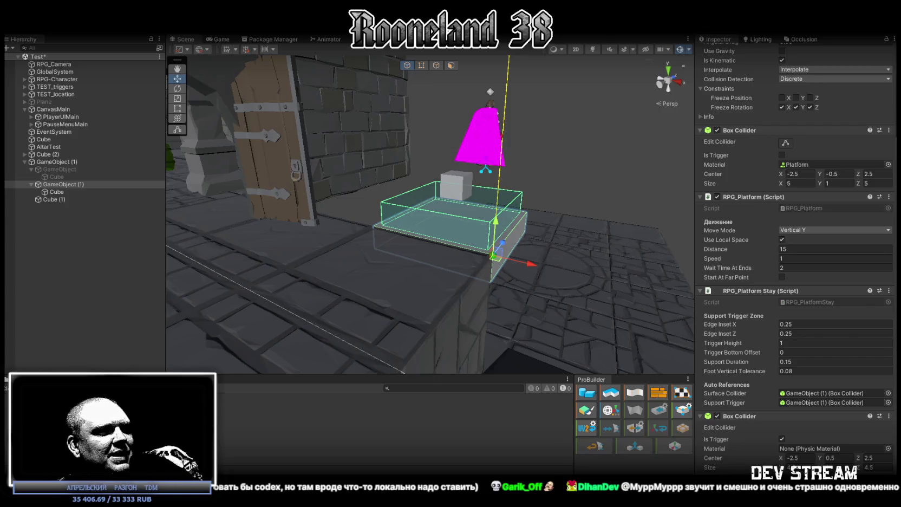
key(alt+Tab)
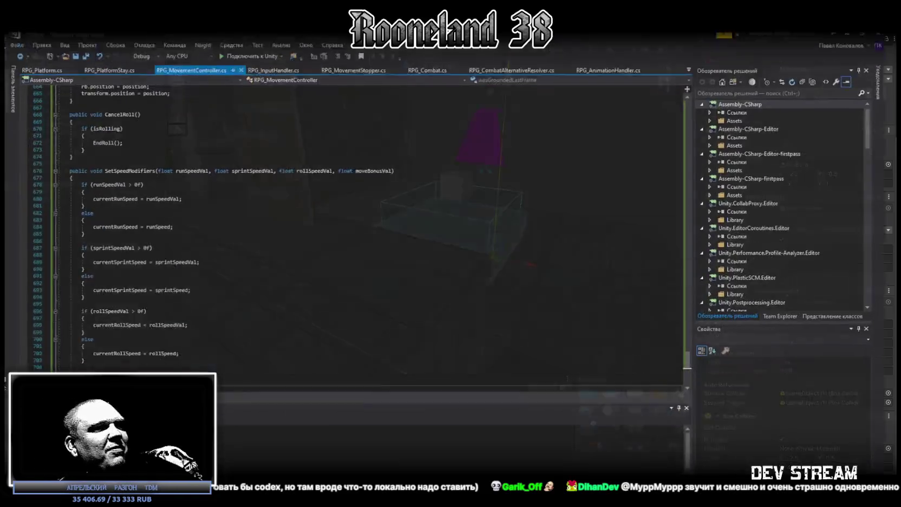
- Check RPG_PlatformStay.cs, paste new code into RPG_MovementController.cs, and return to Unity to recompile
click(81, 46)
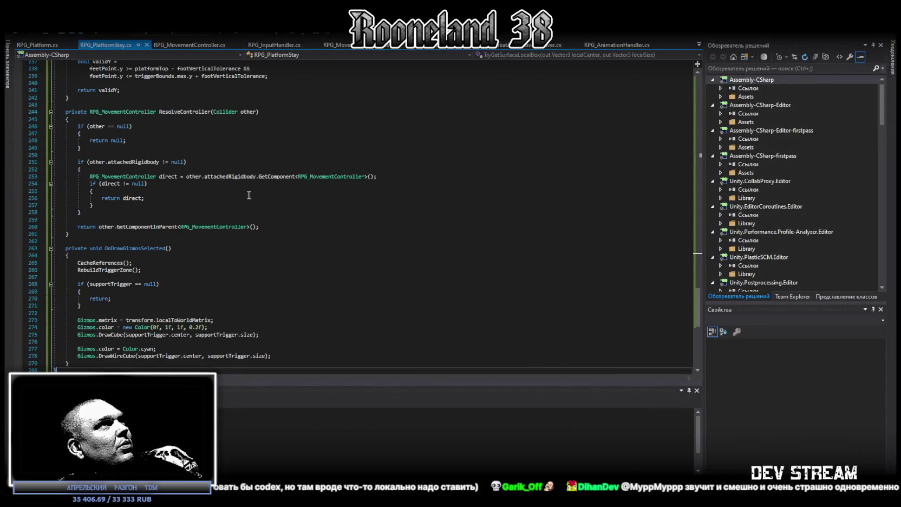
scroll(297, 227, down, 5)
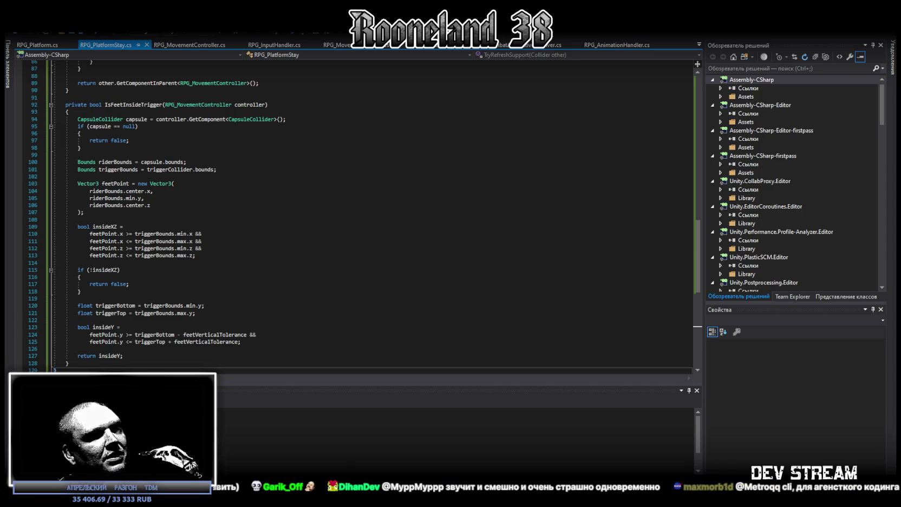
click(174, 44)
key(ctrl+a)
key(ctrl+v)
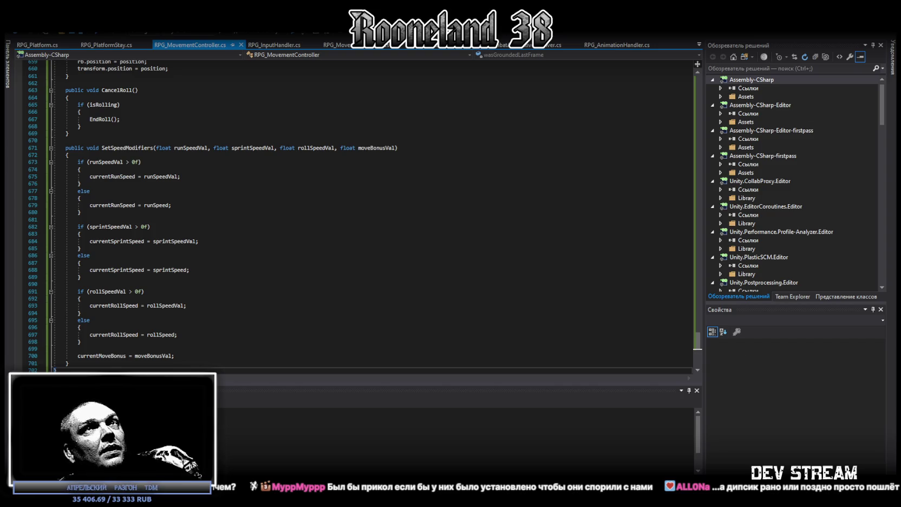
key(alt+Tab)
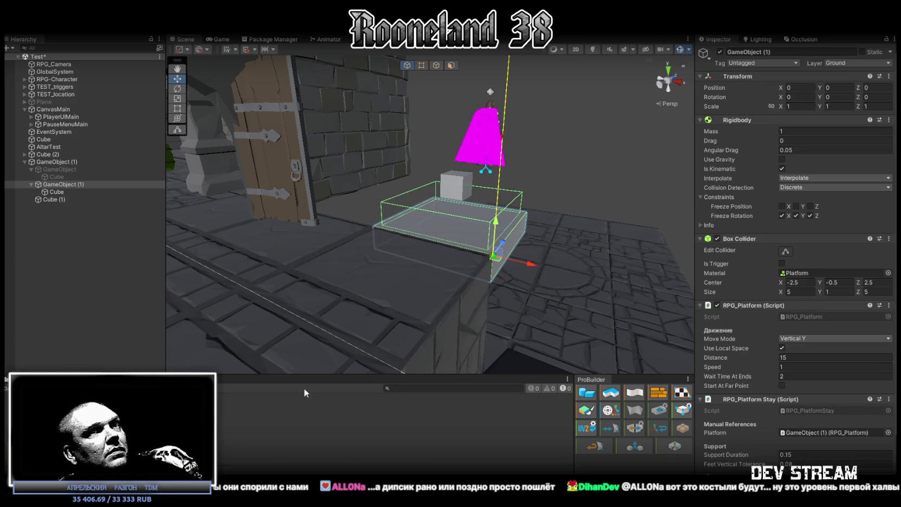
- Copy the platform's lower trigger Box Collider component, then reselect GameObject (1) in the Hierarchy
scroll(778, 436, down, 2)
click(889, 415)
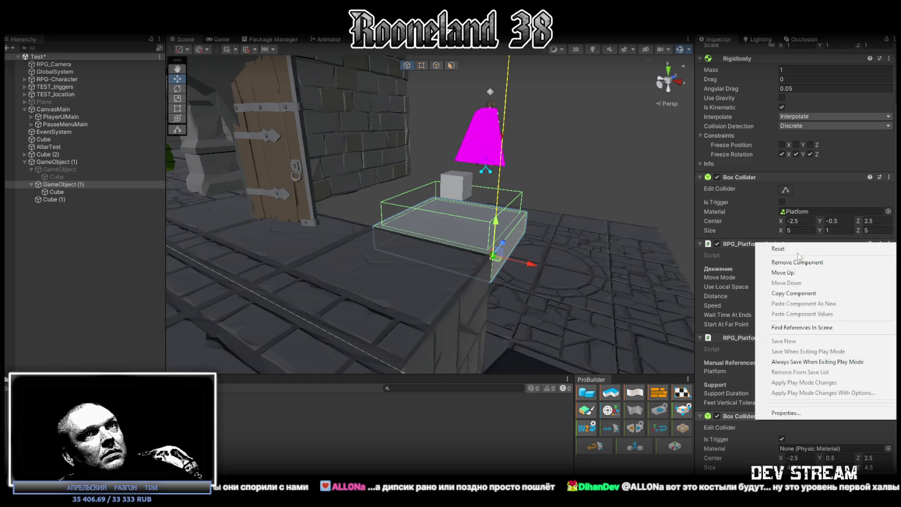
click(796, 293)
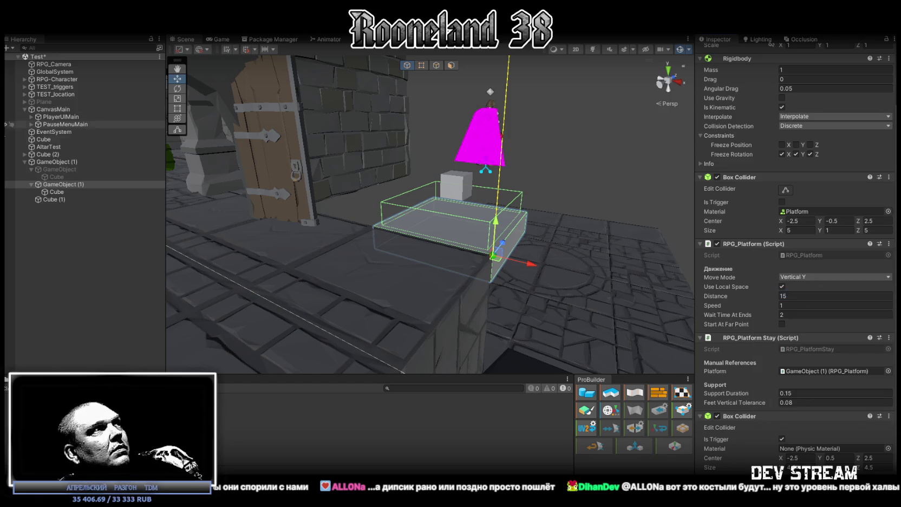
right_click(69, 184)
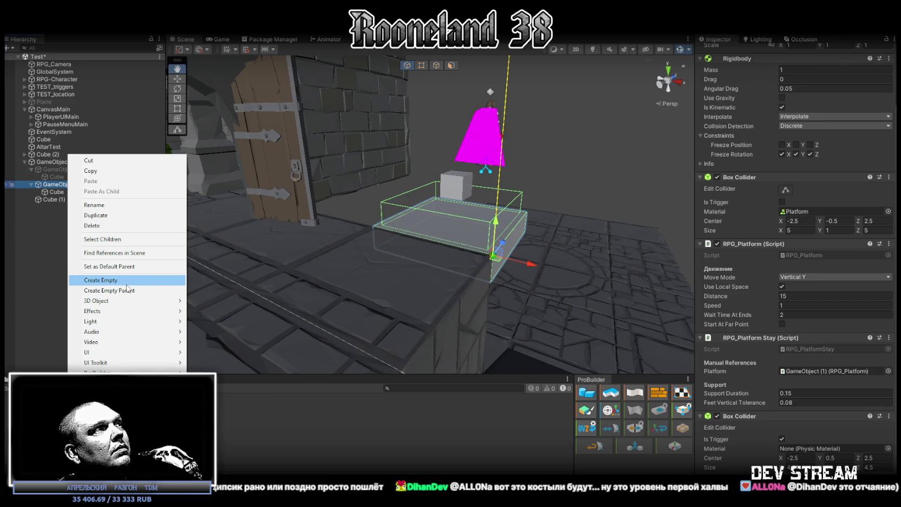
click(56, 193)
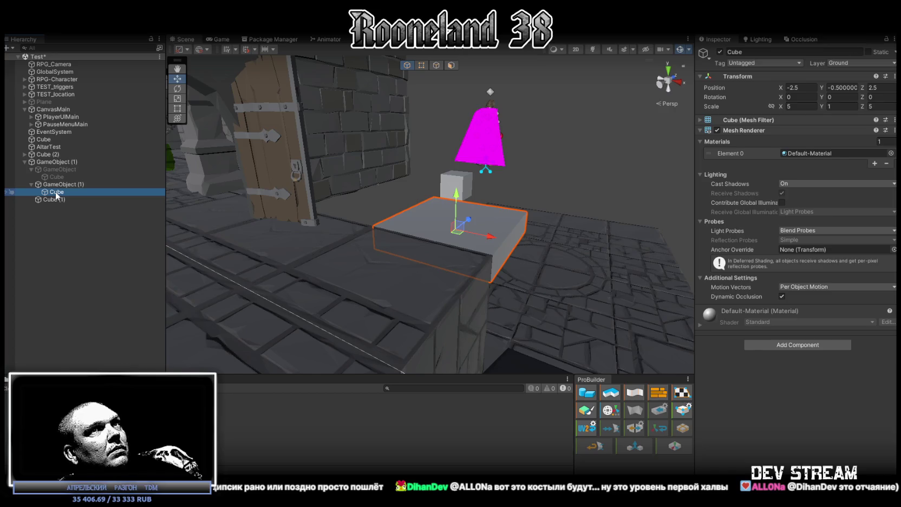
click(56, 185)
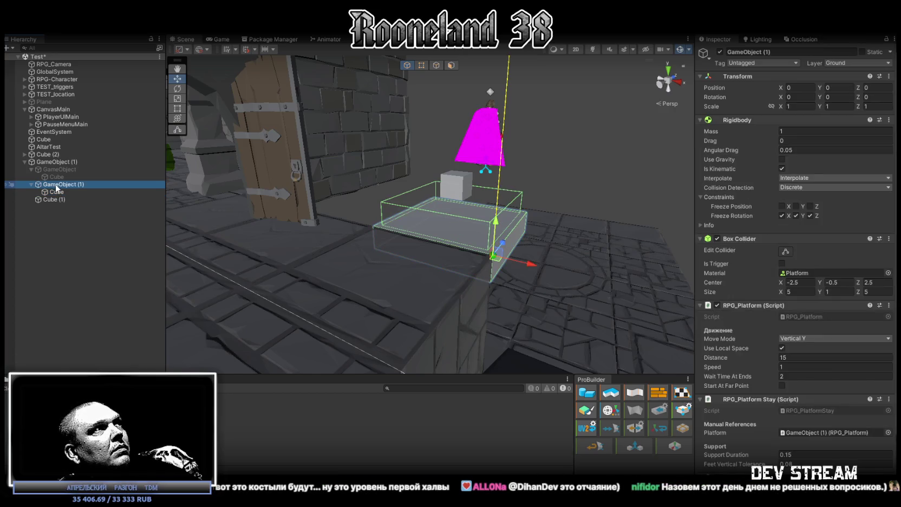
- Create an empty child under GameObject (1) and paste the copied Box Collider as a new component
right_click(57, 186)
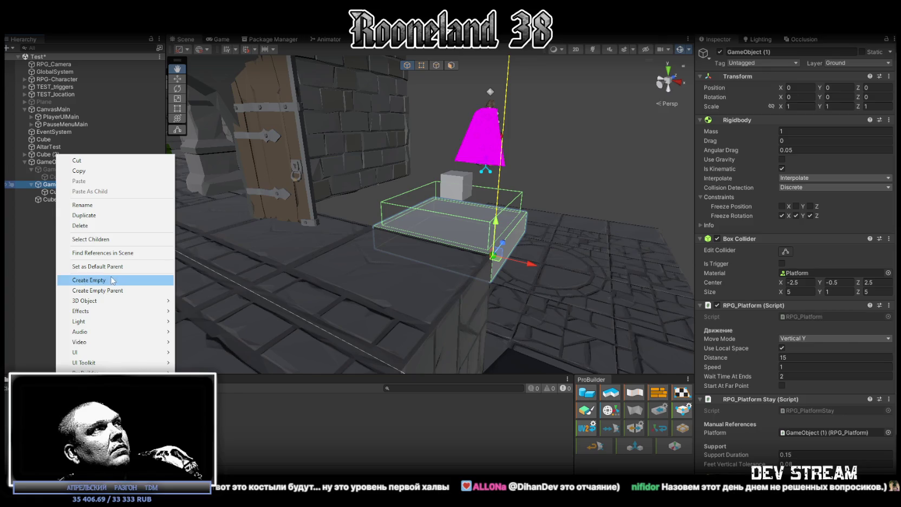
click(113, 280)
right_click(746, 76)
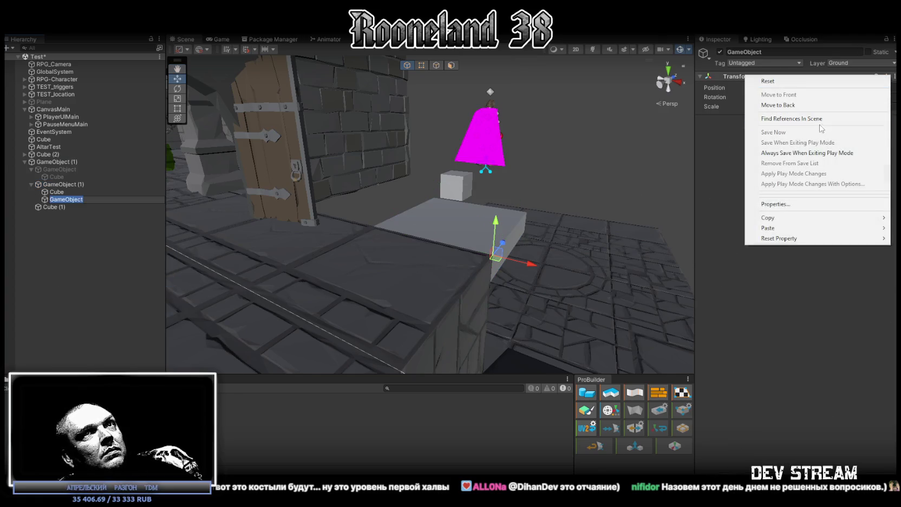
mouse_move(797, 228)
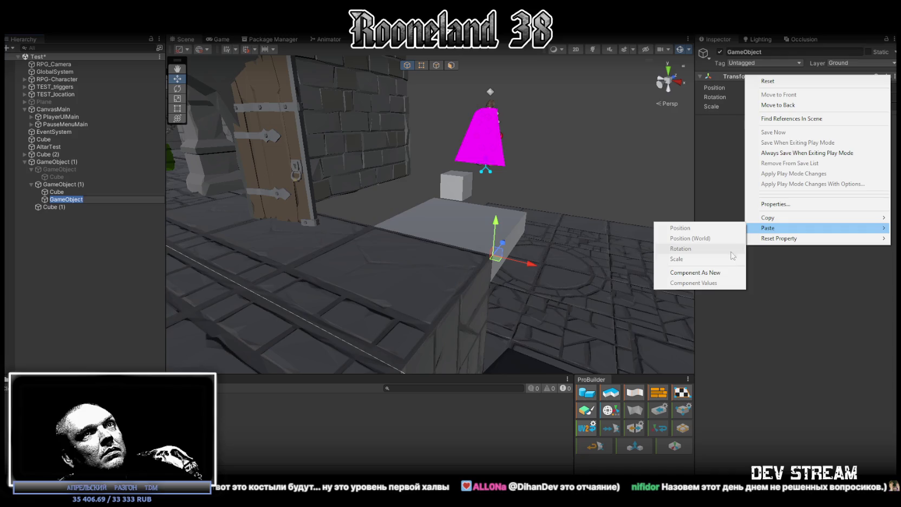
click(721, 273)
- Put the child on the Ignore Raycast layer with collider Center Y 0.1 and Size Y 0.2
click(845, 63)
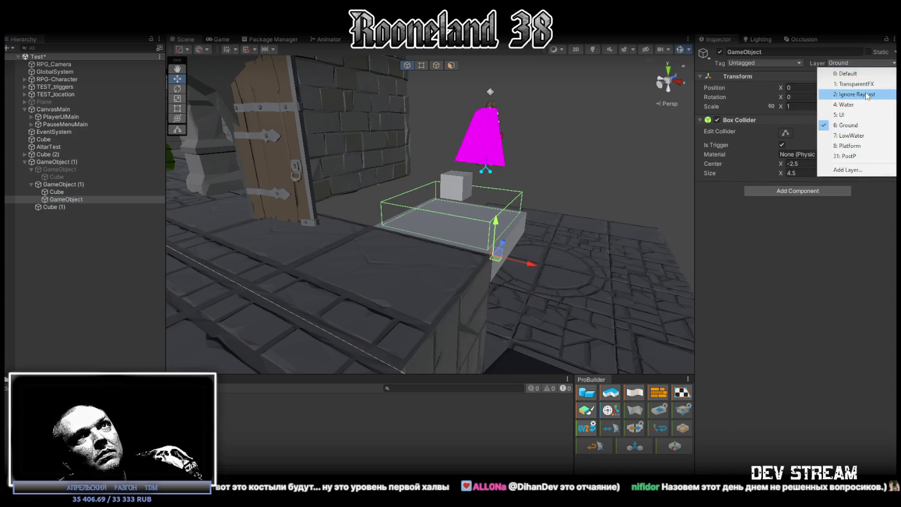
click(866, 95)
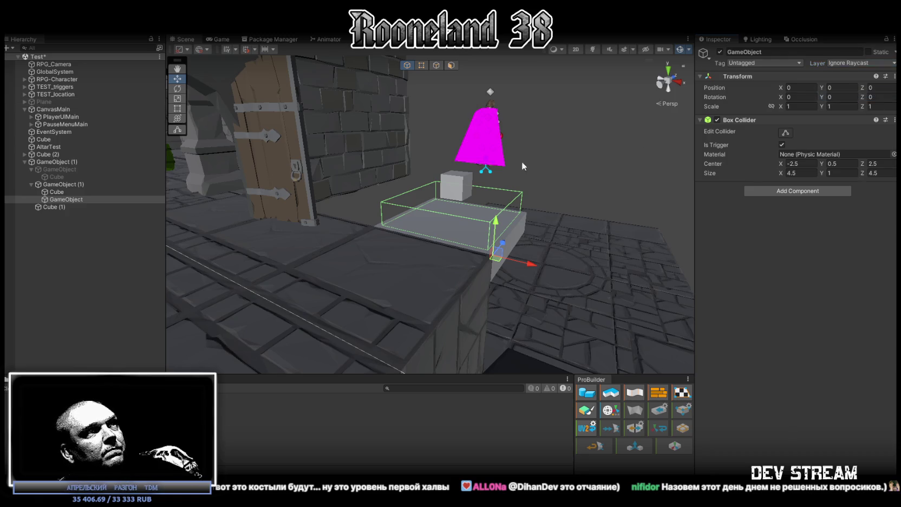
click(841, 165)
text(0.1)
click(839, 173)
text(0.1)
key(BackSpace)
text(2)
key(Return)
- Assign GameObject (1) to its RPG_PlatformStay script's Platform reference
drag(487, 238, 536, 232)
click(62, 184)
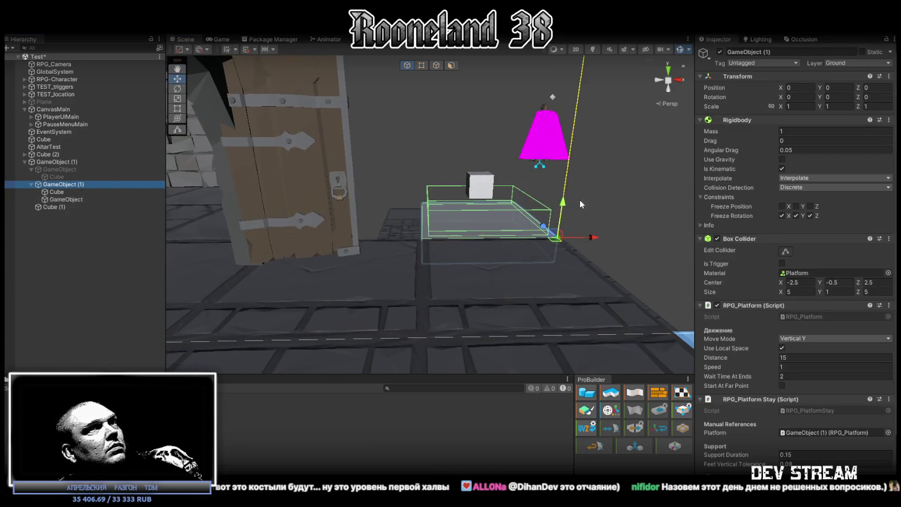
scroll(835, 325, down, 3)
mouse_move(71, 185)
mouse_down()
mouse_move(70, 200)
mouse_move(872, 383)
mouse_move(835, 371)
mouse_up()
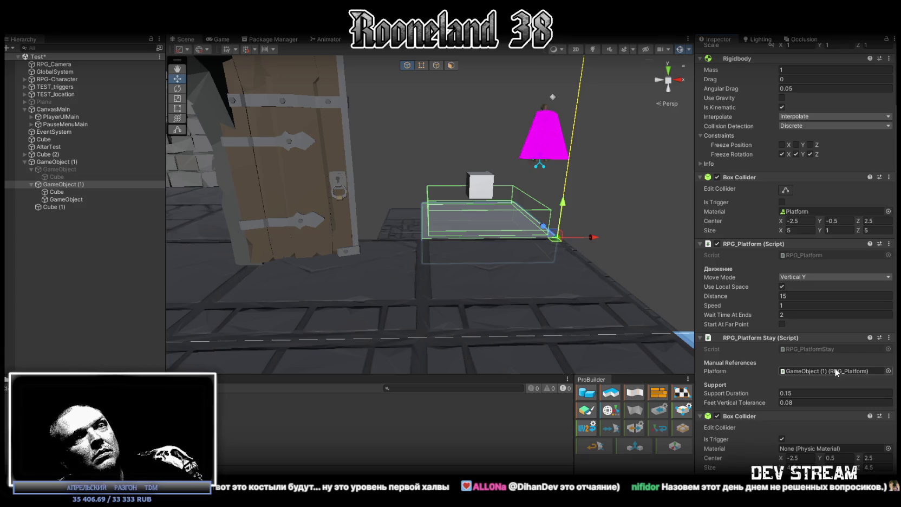
click(889, 416)
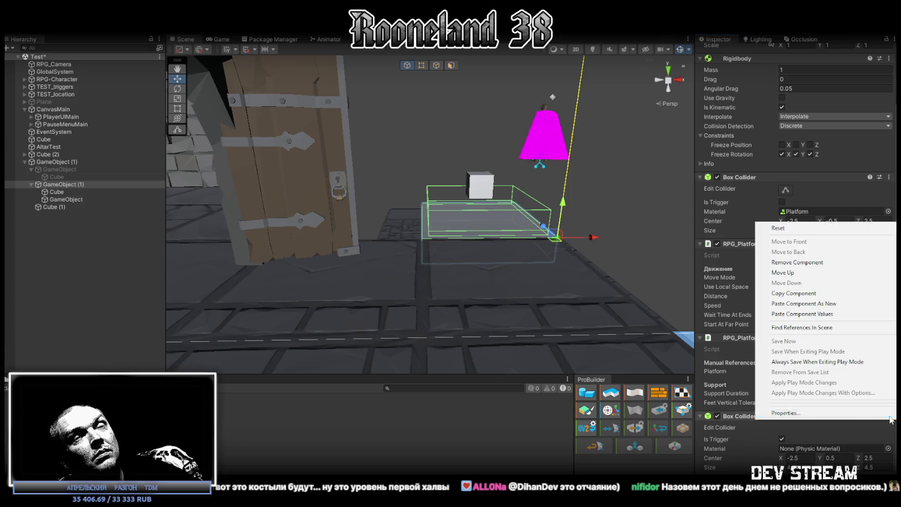
- Remove the platform's extra trigger collider, stop play mode, and ping GameObject (1)'s Platform reference
click(825, 263)
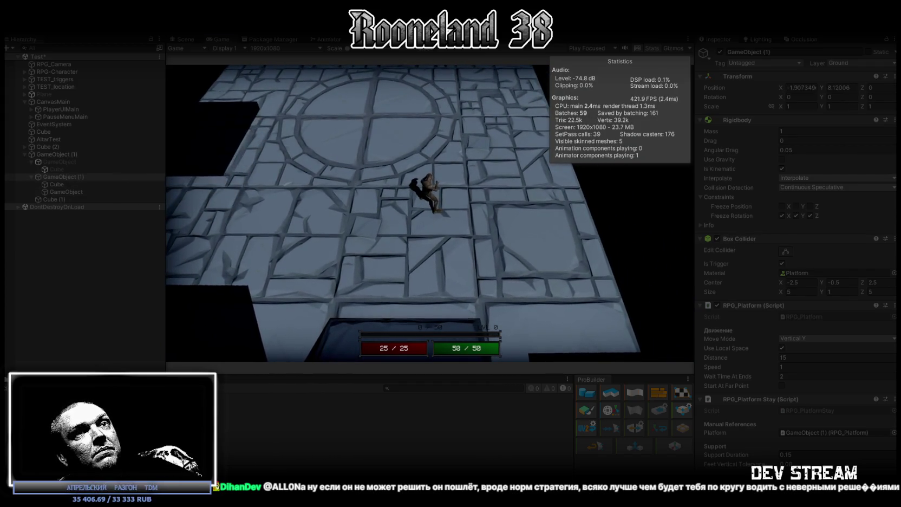
key(ctrl+p)
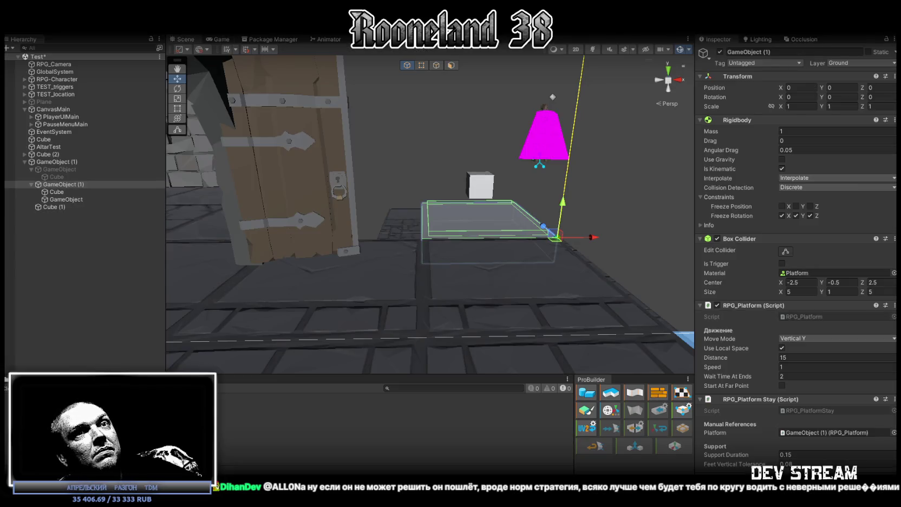
click(63, 199)
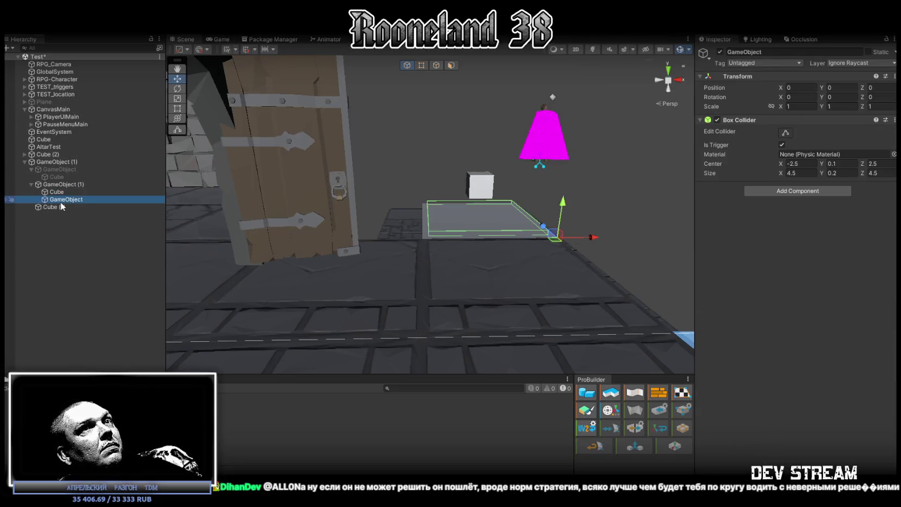
click(57, 192)
click(61, 184)
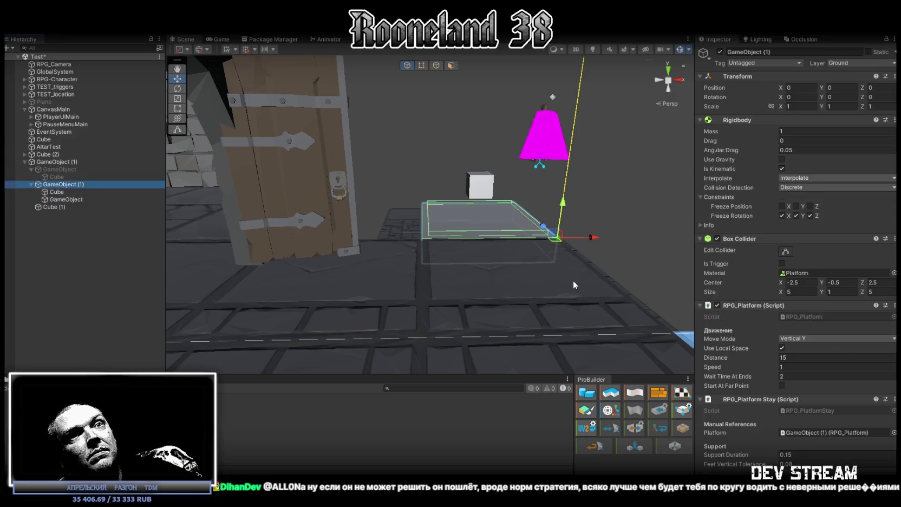
click(814, 431)
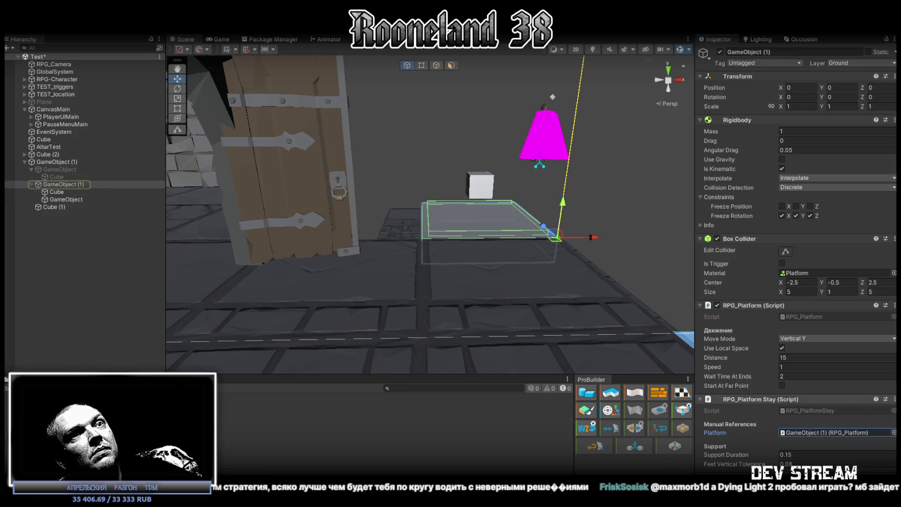
click(786, 455)
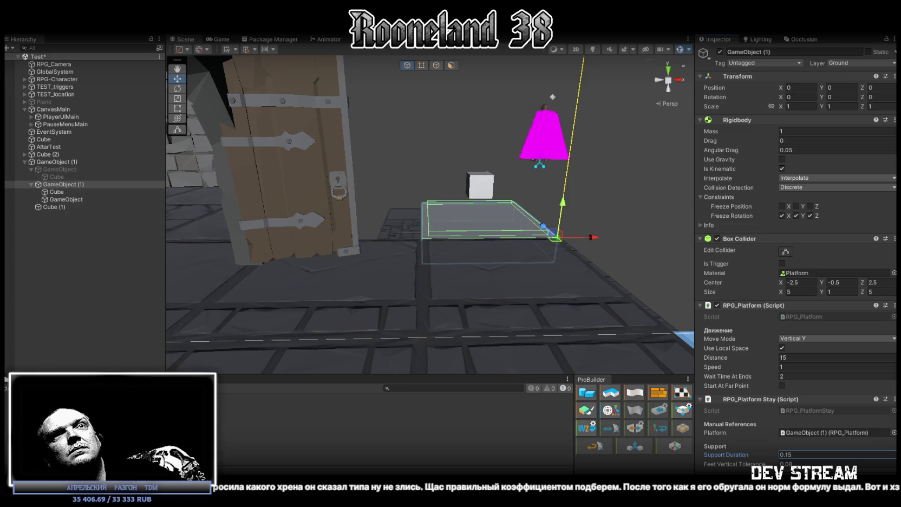
- Orbit around GameObject (1) and its child trigger GameObject, selecting each, then switch to Visual Studio
mouse_move(566, 151)
mouse_down()
mouse_move(426, 156)
mouse_move(325, 206)
mouse_move(379, 190)
mouse_up()
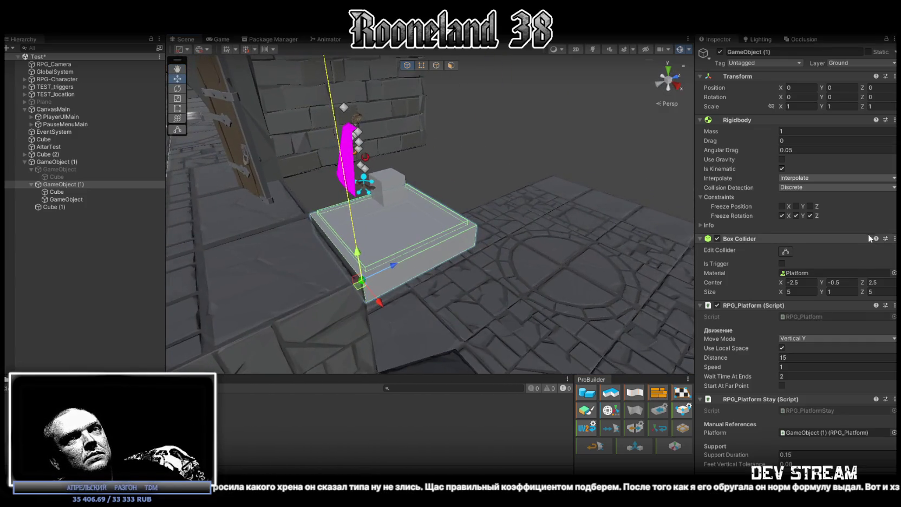
double_click(781, 263)
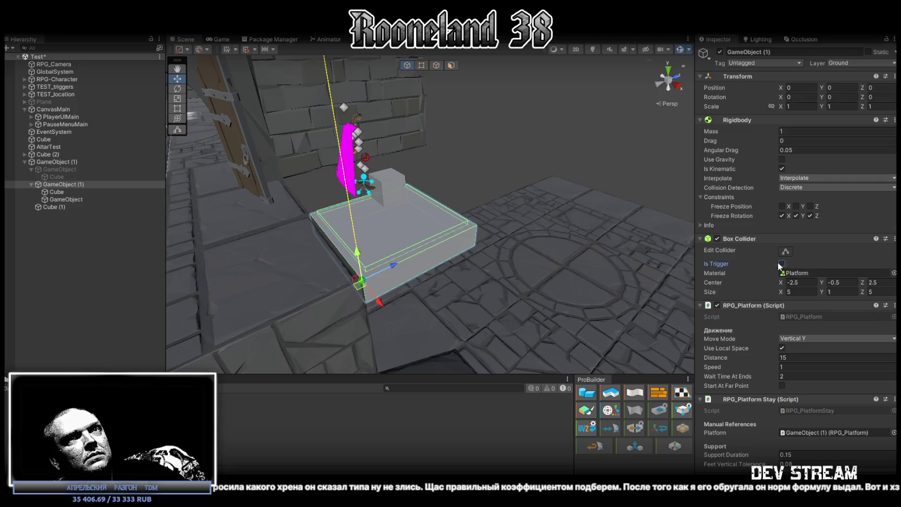
click(66, 199)
drag(488, 173, 178, 176)
click(68, 184)
drag(243, 179, 313, 150)
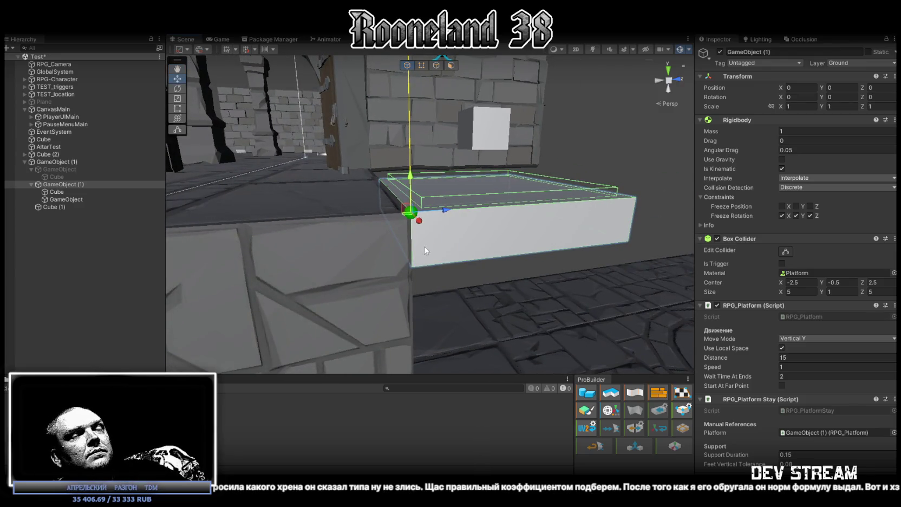
mouse_move(313, 150)
mouse_down()
mouse_move(412, 258)
mouse_move(472, 382)
mouse_up()
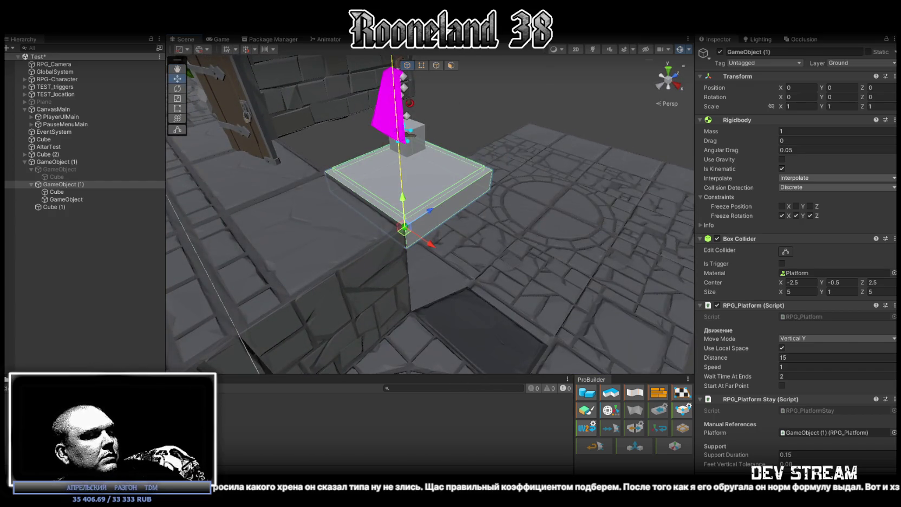
key(alt+Tab)
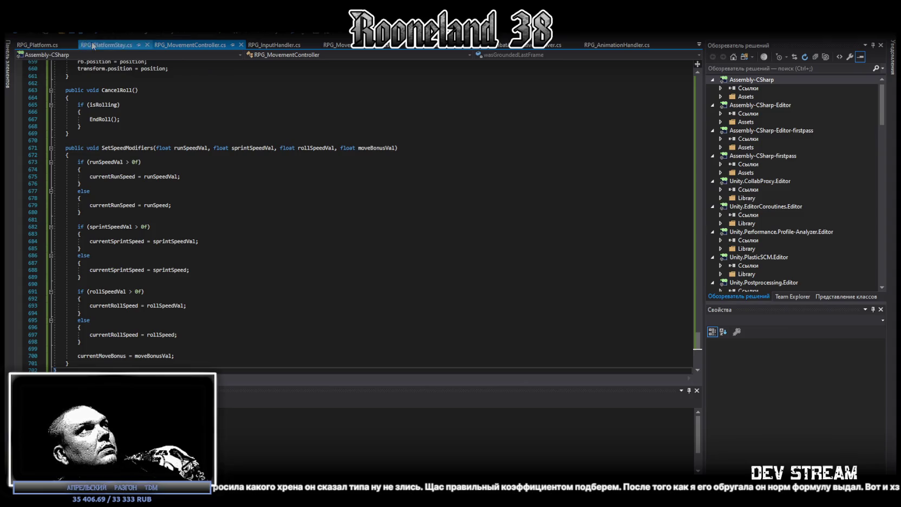
- View the RPG_PlatformStay.cs script to its end, then return to Unity to recompile it
click(93, 46)
scroll(312, 227, down, 10)
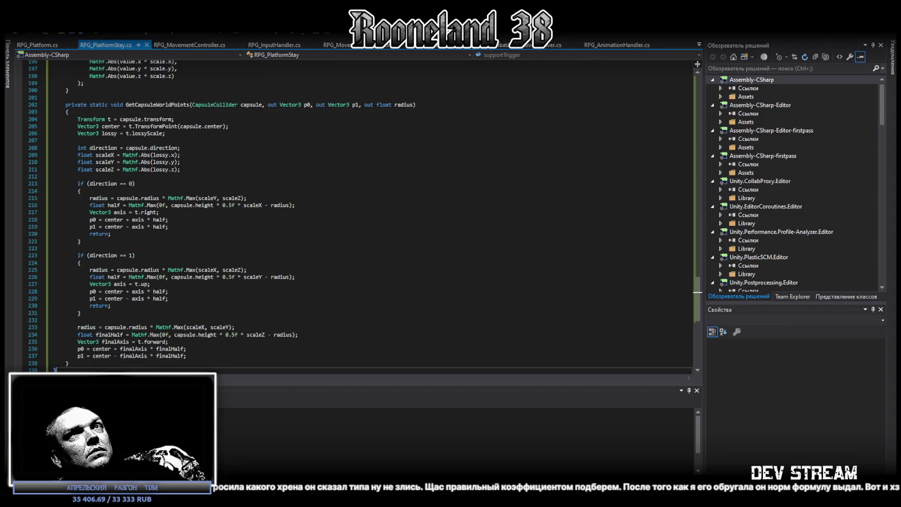
key(alt+Tab)
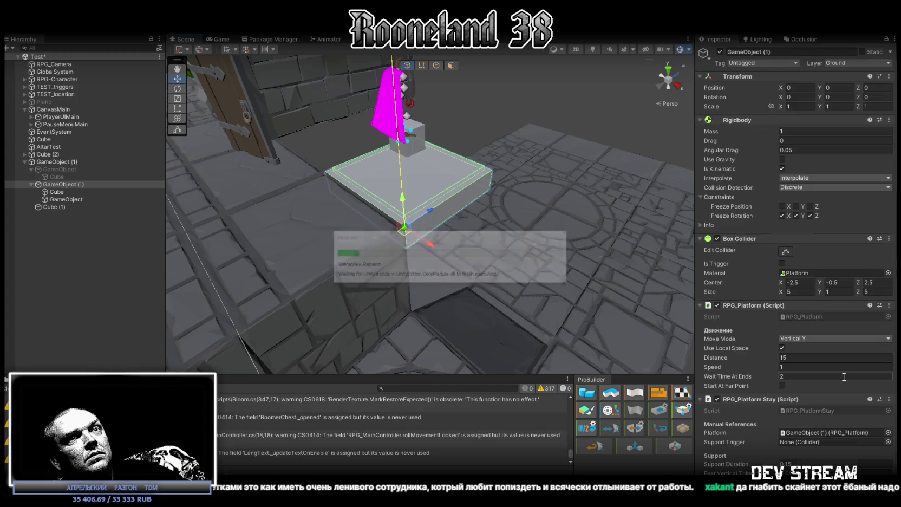
- Clear the Console and assign the child GameObject's Box Collider as RPG_PlatformStay's Support Trigger
click(16, 388)
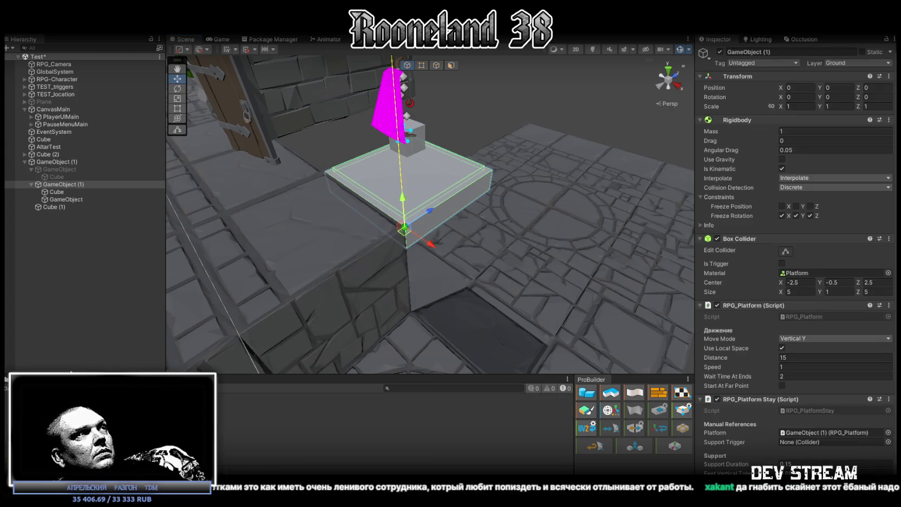
mouse_move(72, 199)
mouse_down()
mouse_move(787, 451)
mouse_move(818, 448)
mouse_up()
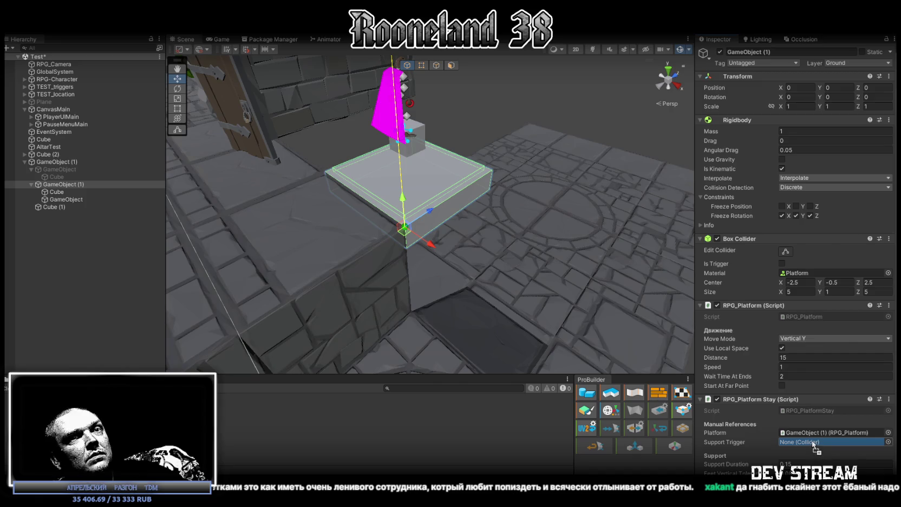
drag(816, 447, 815, 448)
mouse_move(659, 364)
mouse_down()
mouse_move(542, 304)
mouse_move(422, 261)
mouse_move(480, 164)
mouse_up()
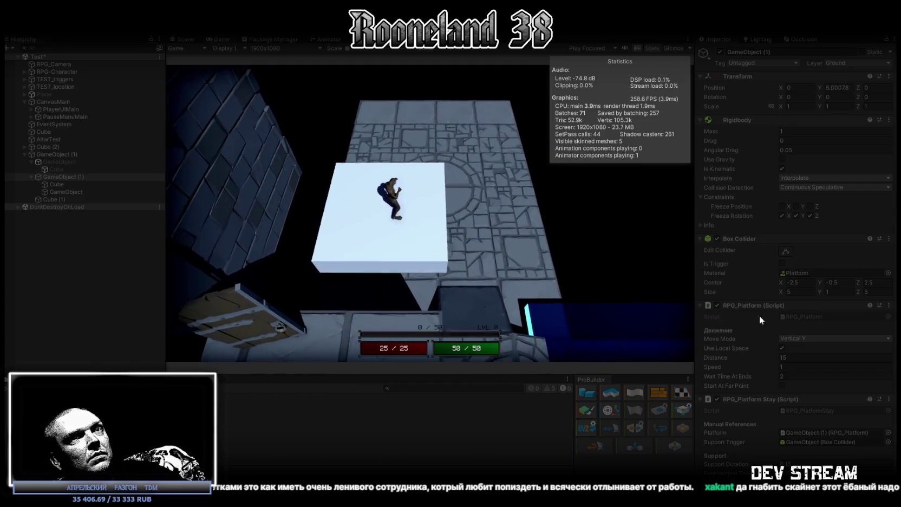
- Set the platform's Speed back to 1 in the Inspector during Play mode
click(811, 364)
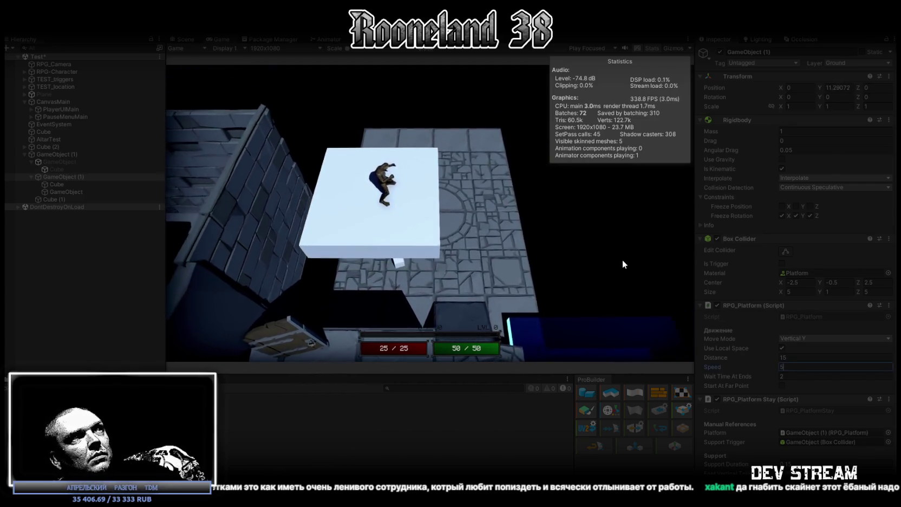
right_click(781, 366)
click(868, 376)
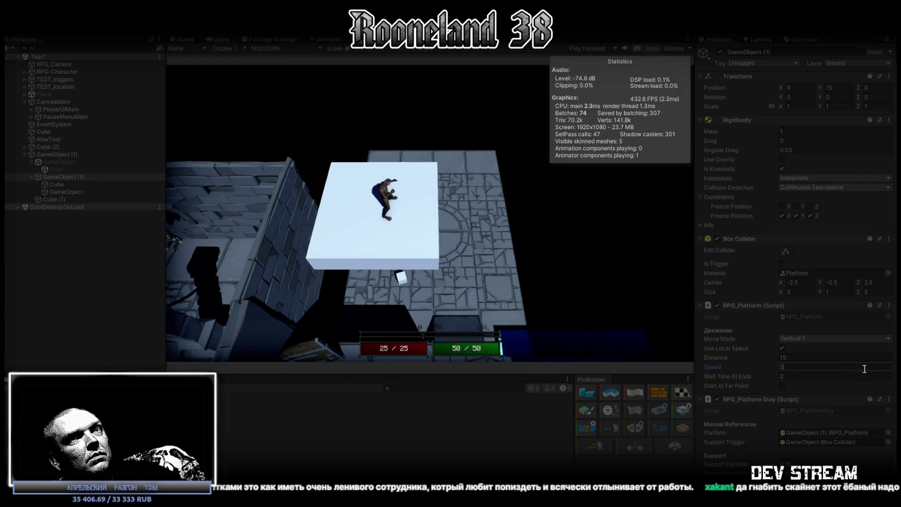
text(1)
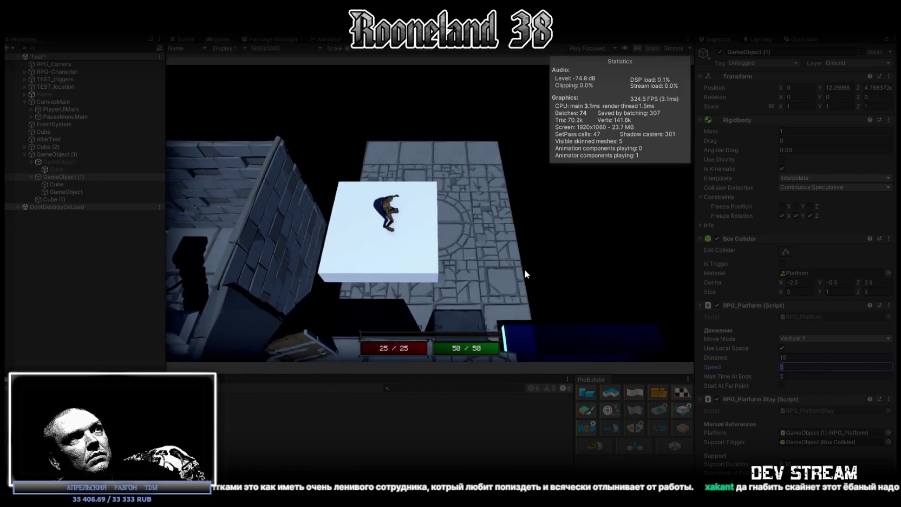
click(402, 217)
- Walk the character off and back onto the platform in a maximized Game view, then stop playing
key(s)
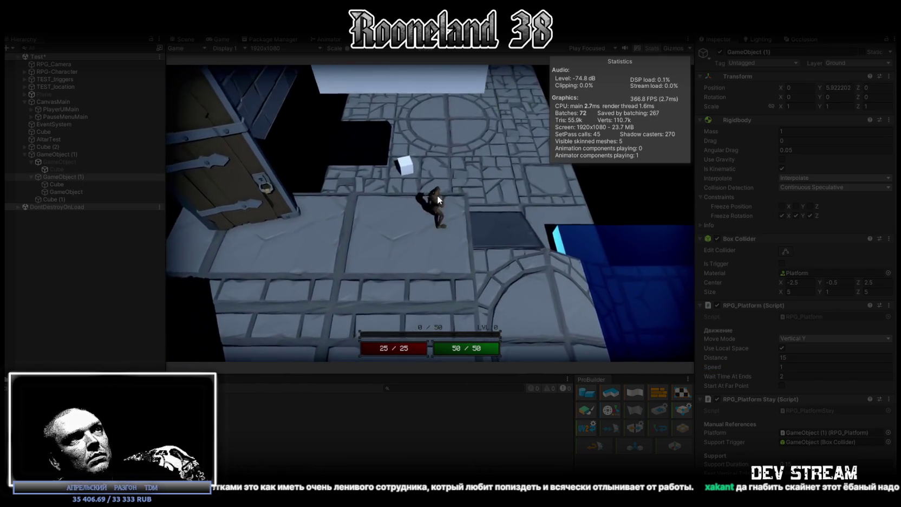
key(w)
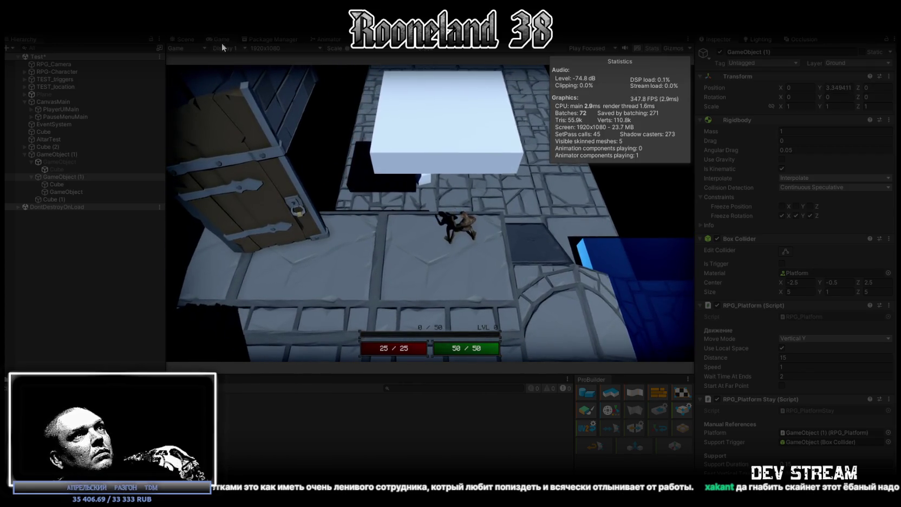
double_click(217, 39)
key(w)
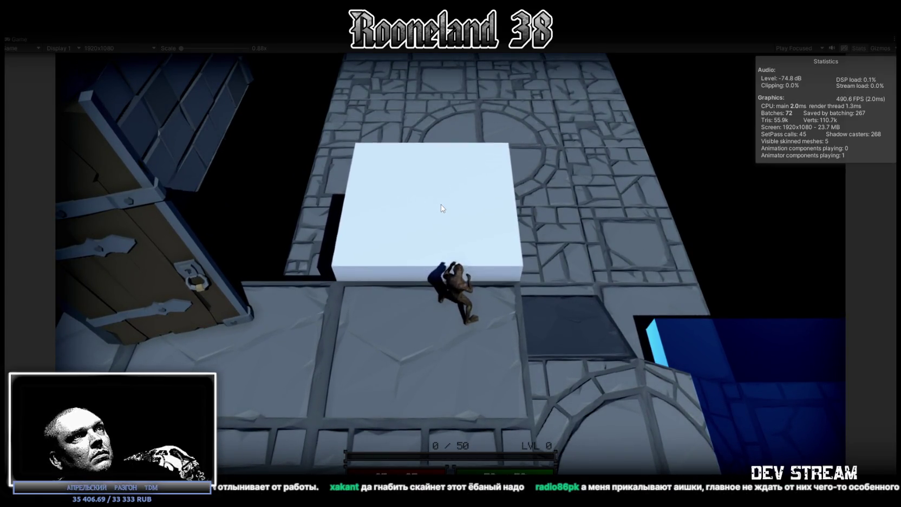
key(w)
key(w)
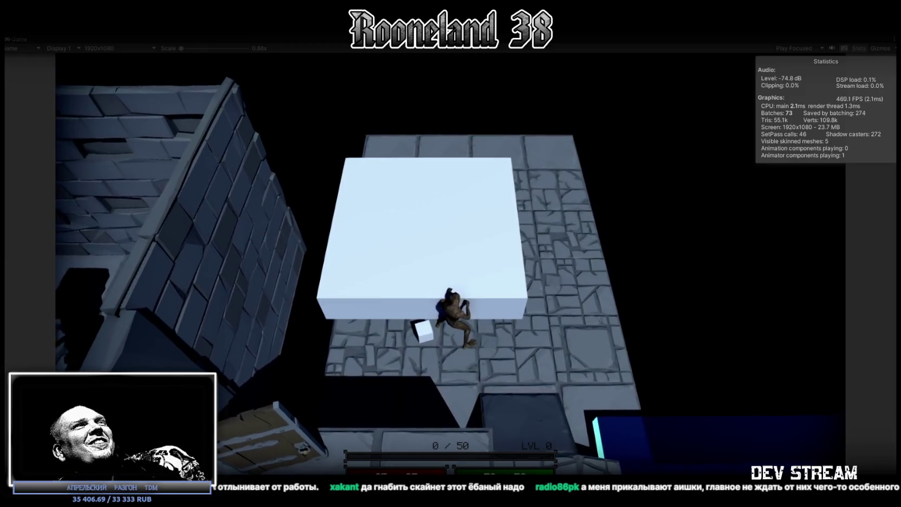
key(ctrl+p)
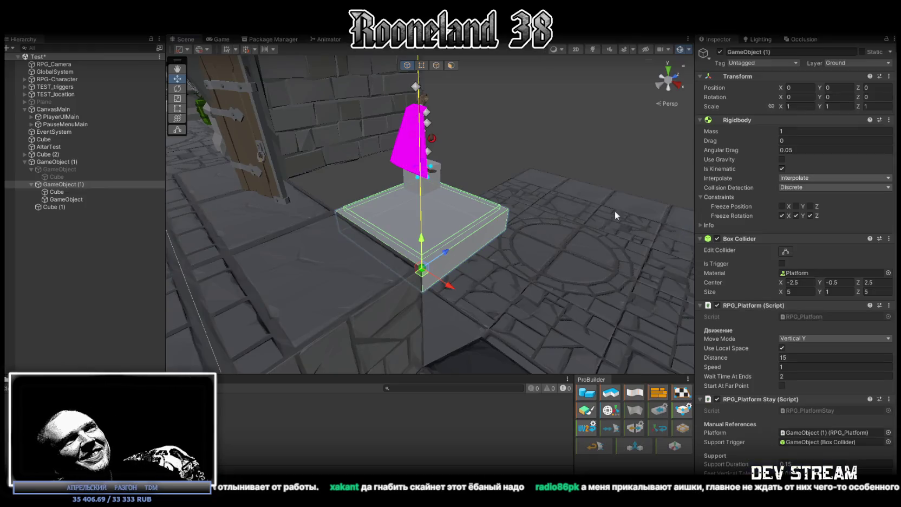
- Switch RPG_Platform's Move Mode to Horizontal Z, then play and drop the character onto the platform
click(810, 331)
click(806, 355)
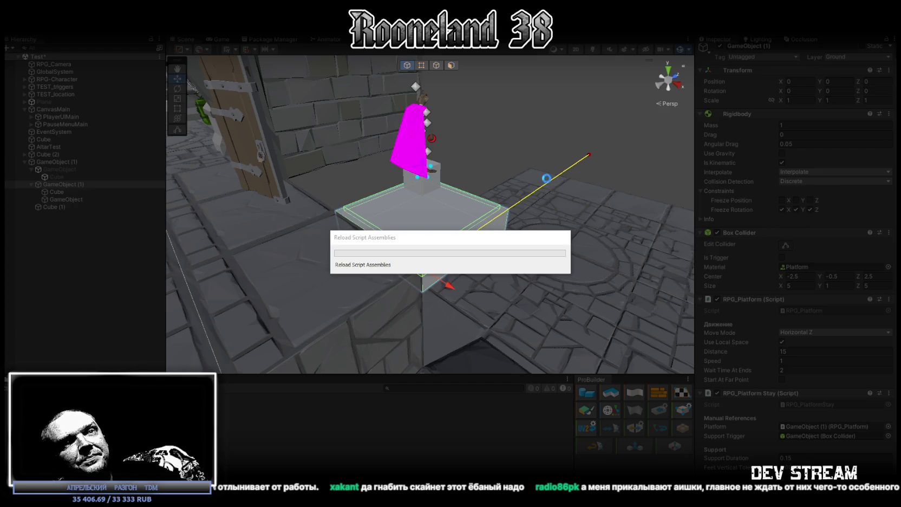
key(ctrl+p)
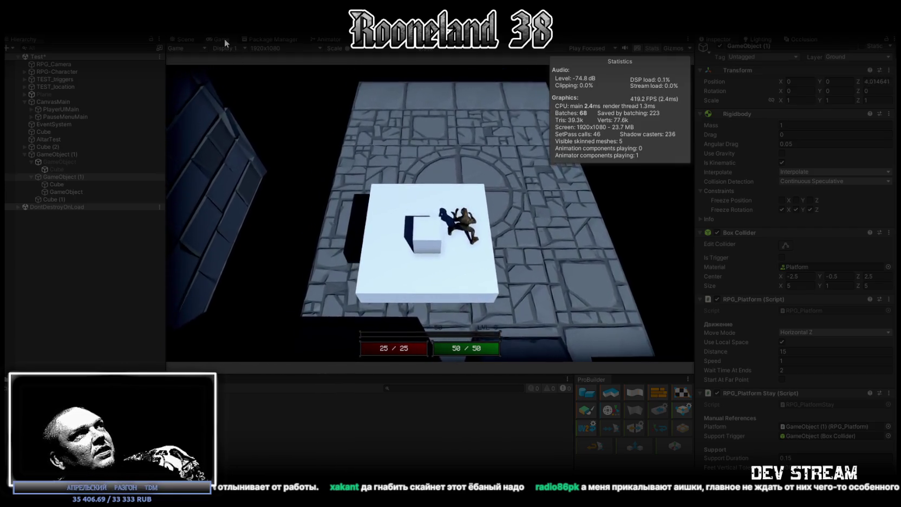
double_click(223, 39)
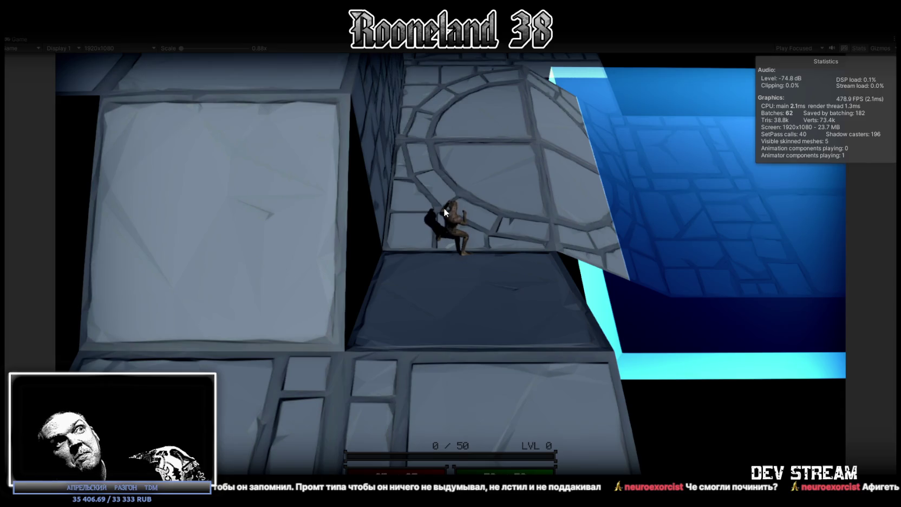
click(477, 282)
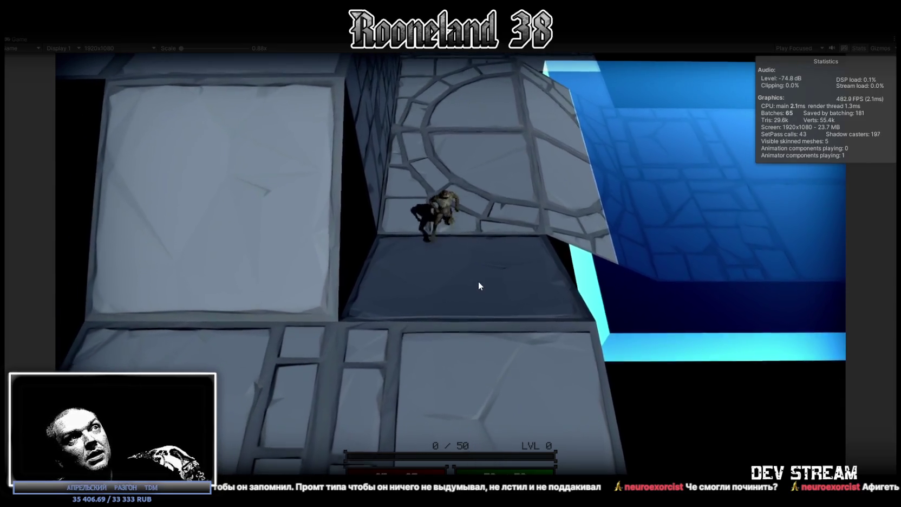
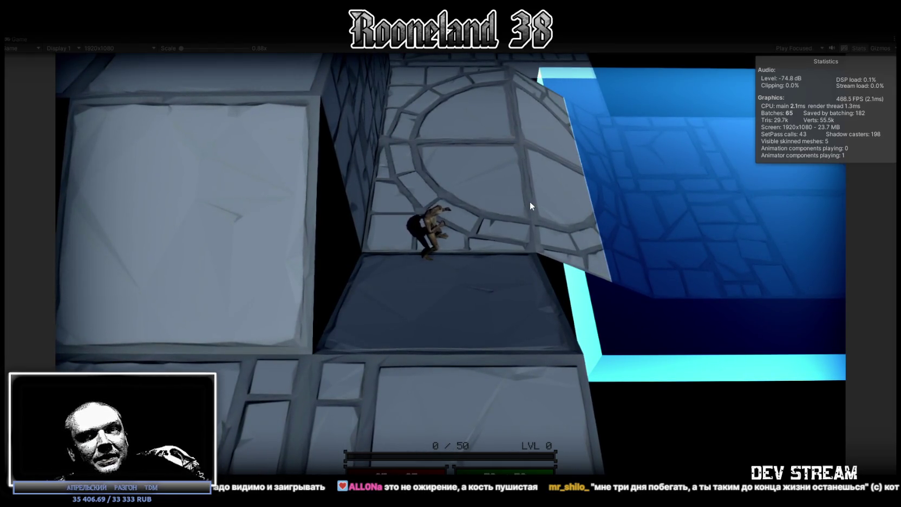
- Walk the character up the corridor onto the white lift platform and across the arched floor
key(w)
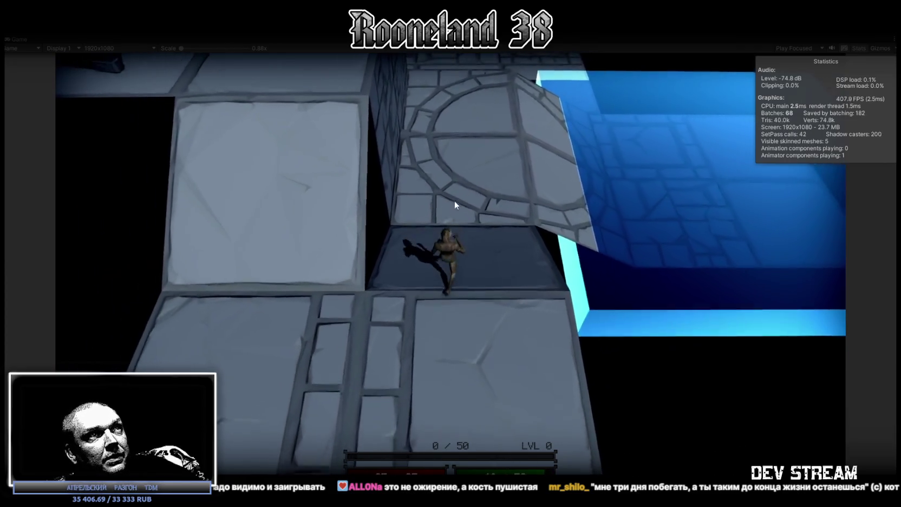
key(w)
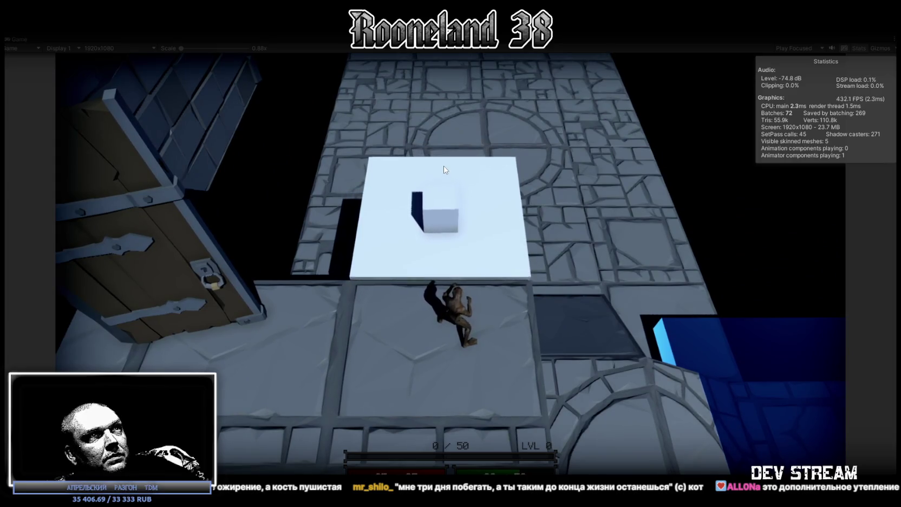
key(w)
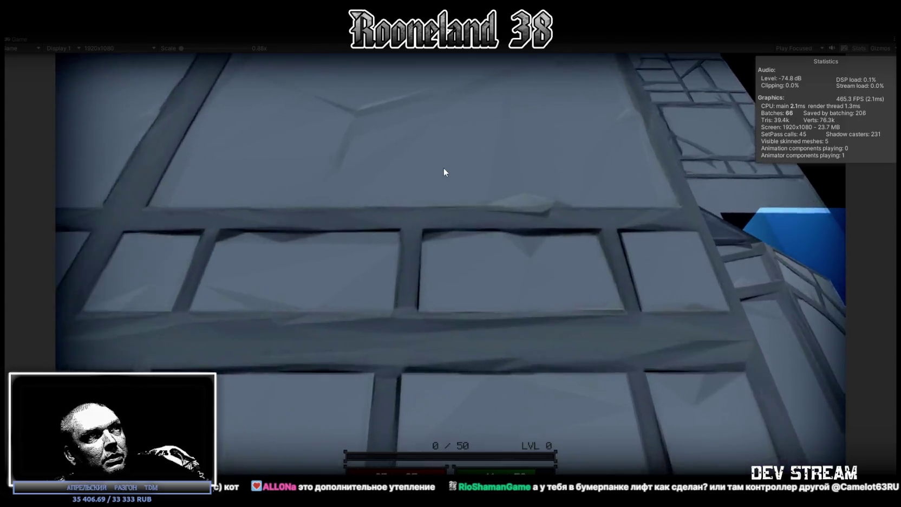
key(w)
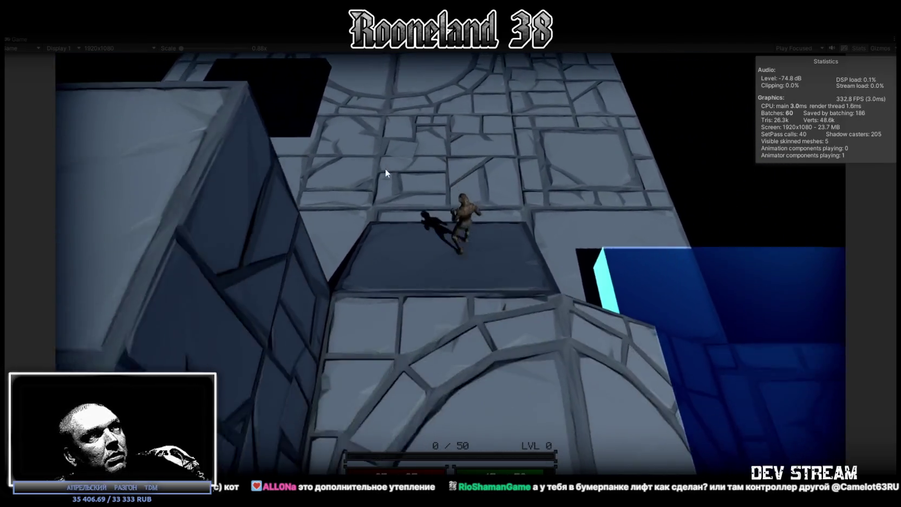
key(s)
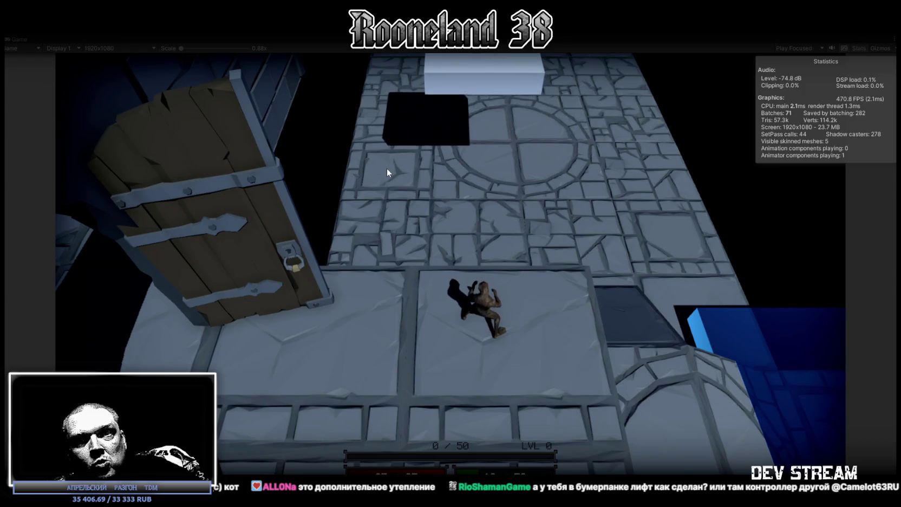
key(s)
- Reposition near the floor hole, ride the returning lift, step off onto stone, and exit play mode
key(w)
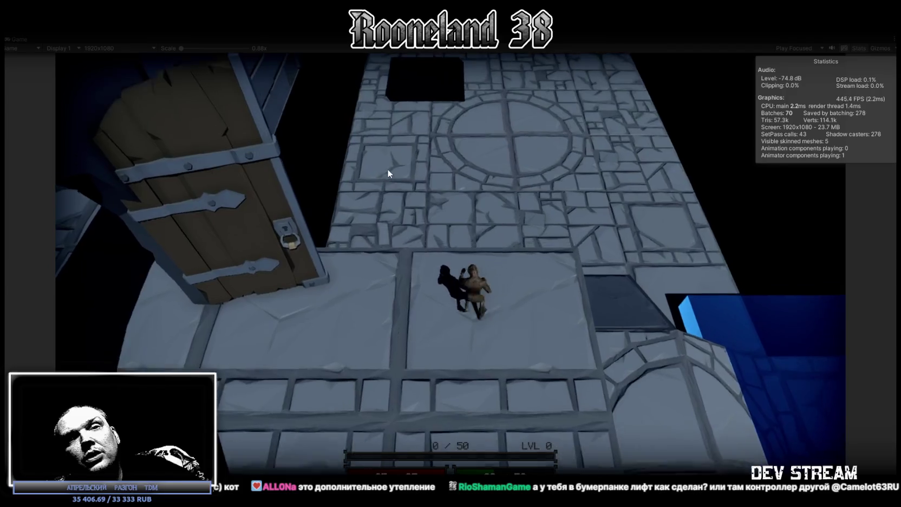
key(w)
key(a)
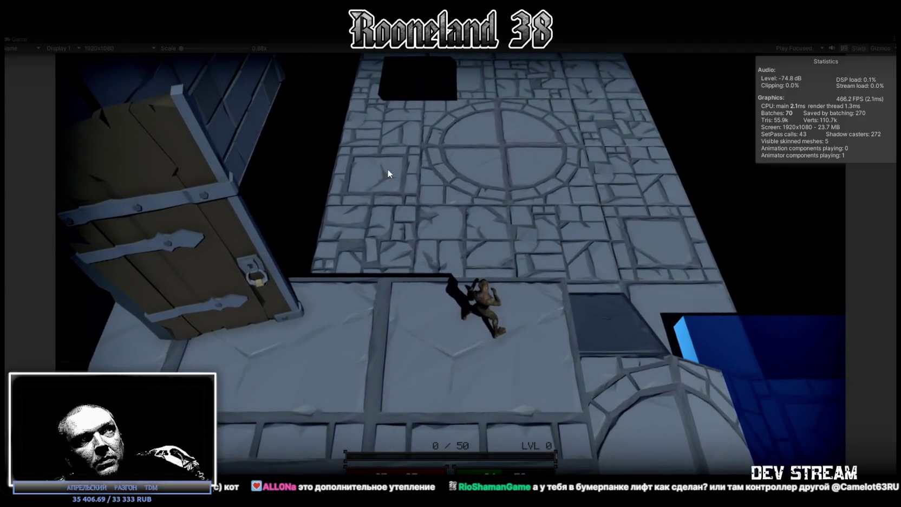
key(d)
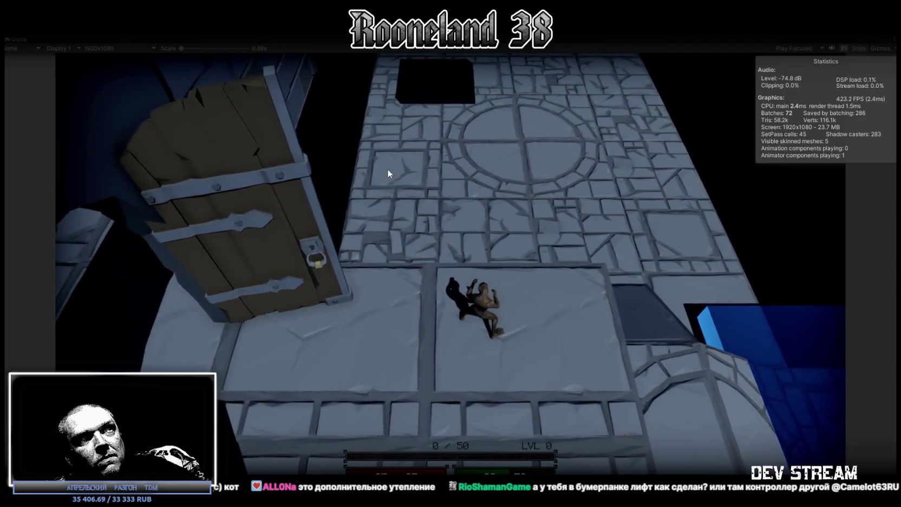
key(s)
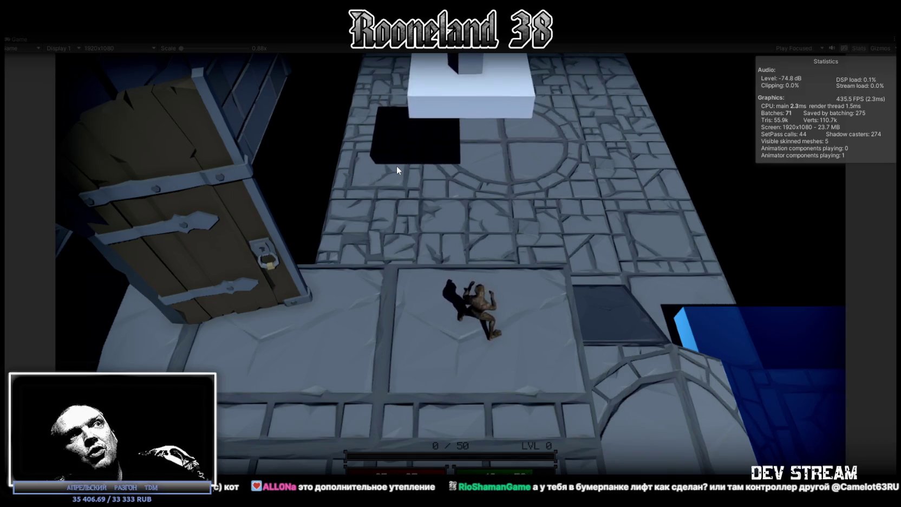
key(w)
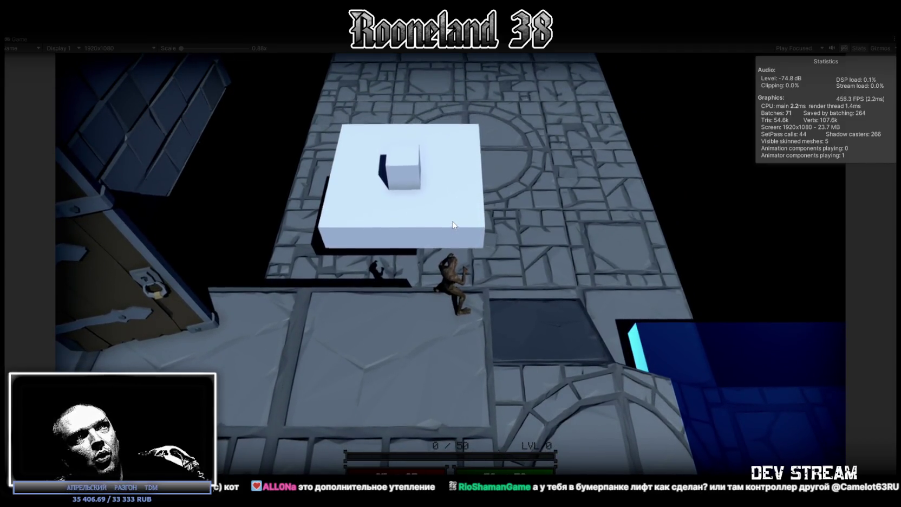
key(w)
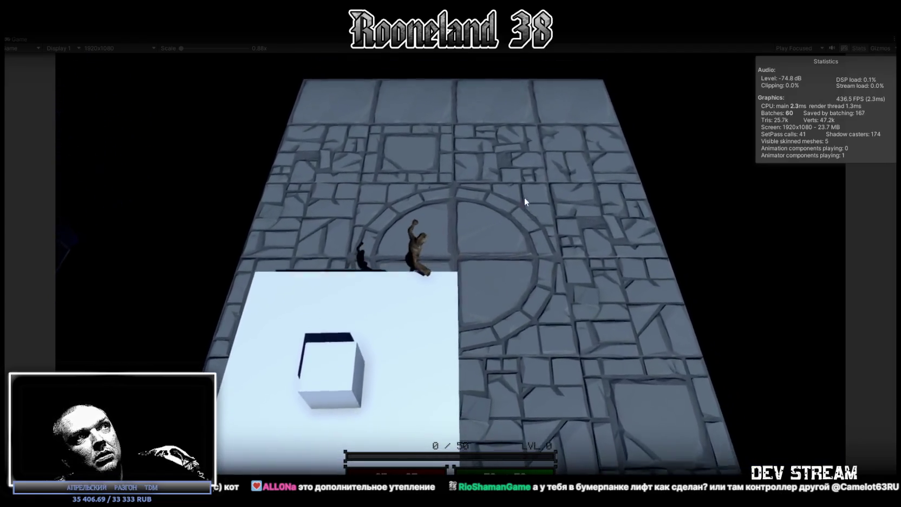
key(ctrl+p)
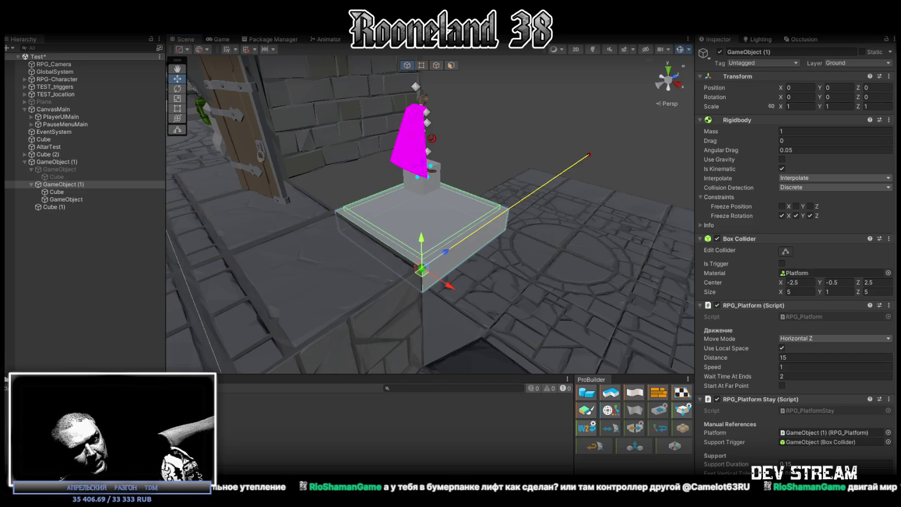
- Switch from the Unity editor to the Steam library page for Былина
key(alt+Tab)
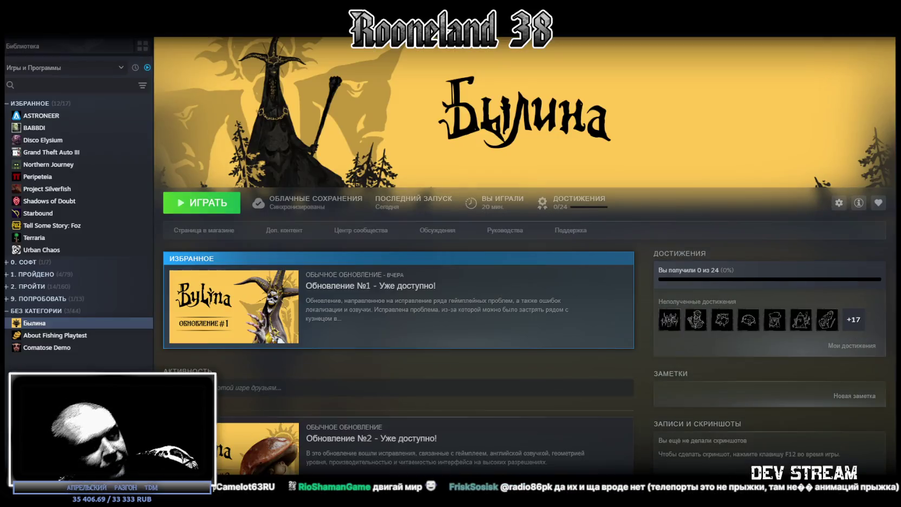
- Launch Былина with ИГРАТЬ and open the game's settings screen
click(193, 203)
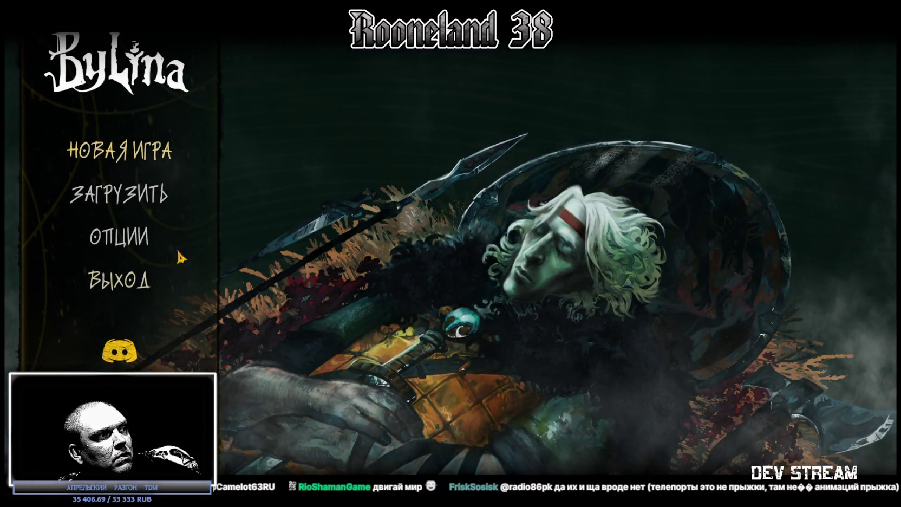
click(138, 238)
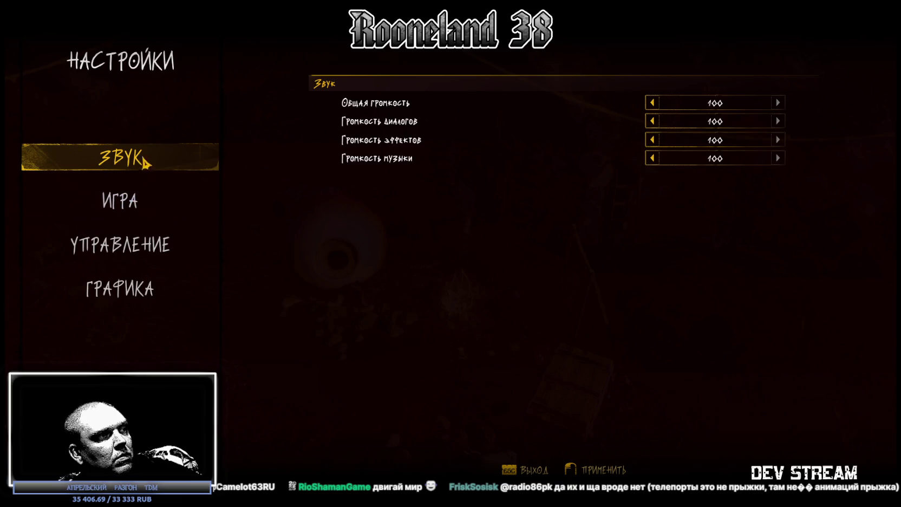
- Lower one Звук volume slider all the way, then raise it back up in steps
click(652, 158)
click(652, 158)
click(653, 157)
click(652, 157)
click(652, 157)
click(652, 158)
click(652, 158)
click(652, 158)
click(652, 158)
click(652, 158)
click(779, 159)
click(779, 158)
click(779, 158)
click(779, 158)
click(779, 158)
click(779, 158)
click(779, 158)
click(779, 158)
click(779, 158)
- Lower and raise the overall volume, ending with it at 0
click(653, 103)
click(653, 103)
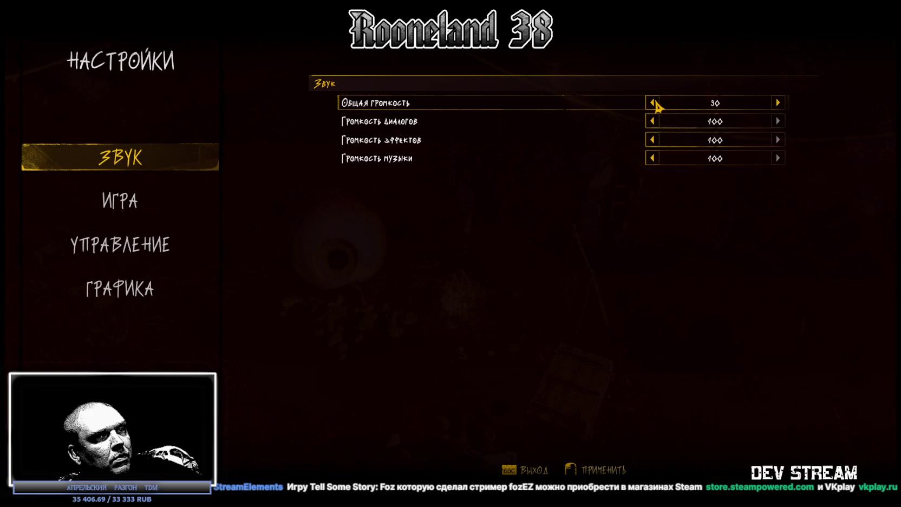
click(653, 103)
click(653, 103)
click(653, 103)
click(653, 103)
click(653, 103)
click(653, 103)
click(653, 103)
click(654, 103)
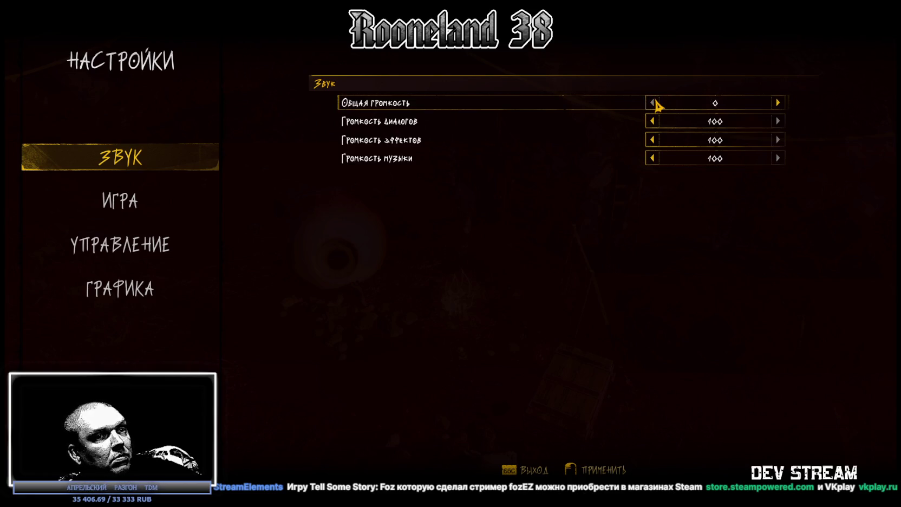
click(779, 103)
click(778, 103)
click(779, 103)
click(779, 103)
click(779, 103)
click(779, 103)
click(778, 103)
click(779, 103)
click(654, 103)
click(653, 103)
click(653, 103)
click(653, 103)
click(653, 103)
click(654, 102)
click(653, 102)
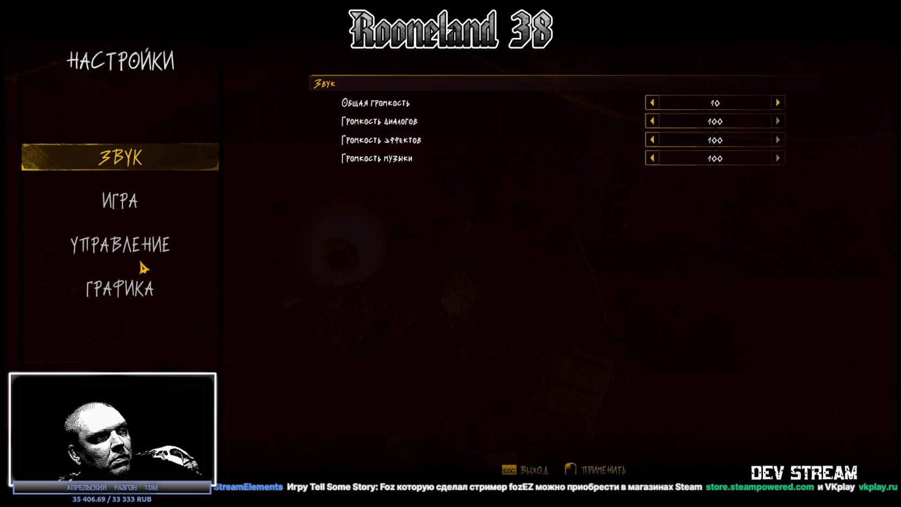
- On the Графика page, switch Режим экрана to Full screen
click(150, 287)
click(120, 158)
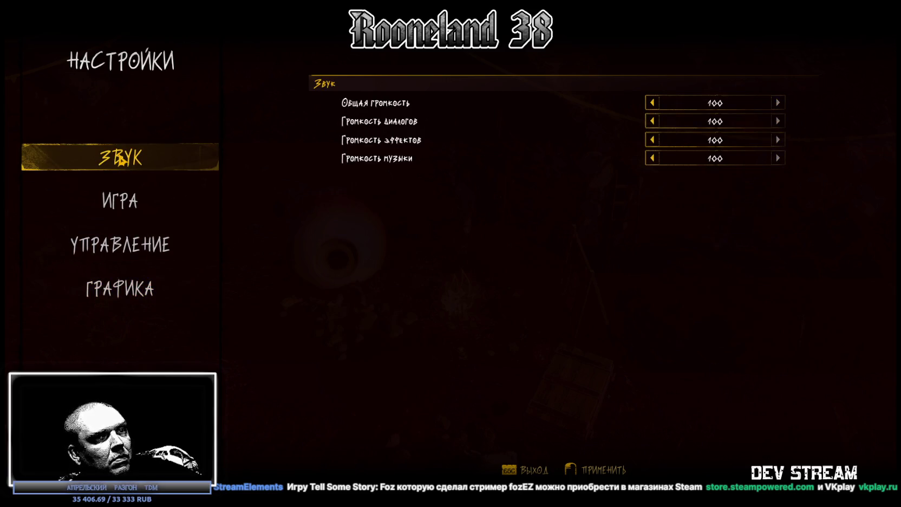
click(208, 287)
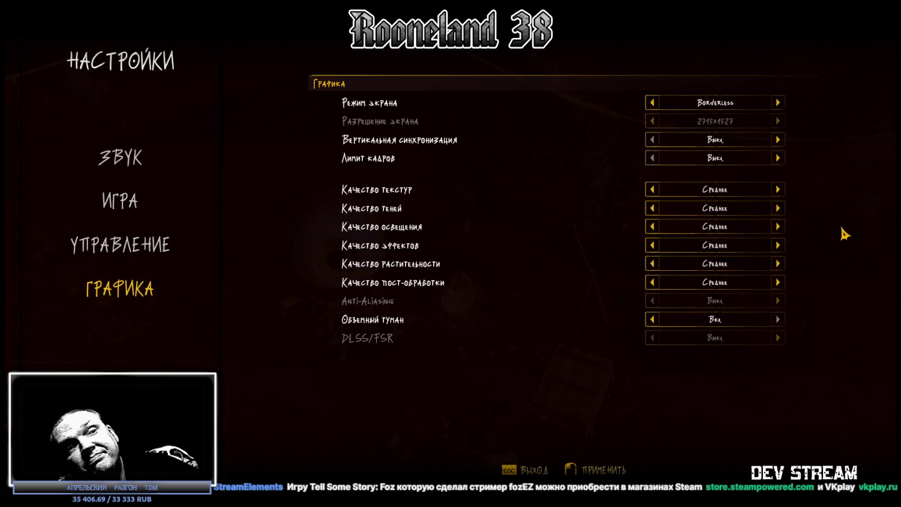
click(650, 102)
click(652, 121)
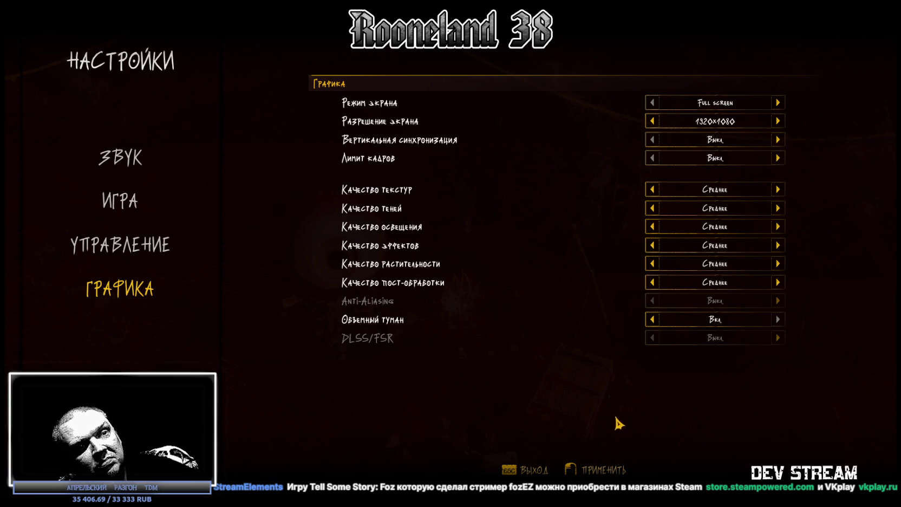
- Leave settings without applying, recheck the graphics page, then quit the game with ВЫХОД
key(Escape)
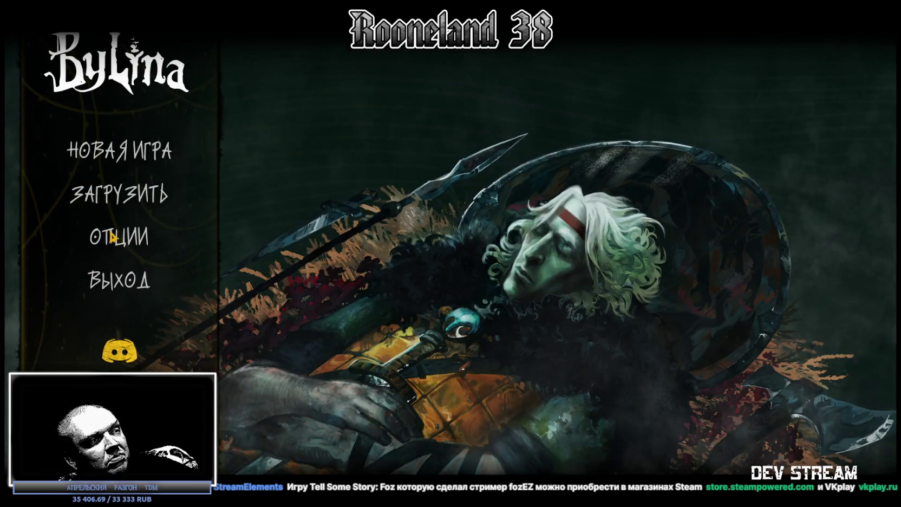
click(117, 245)
click(118, 290)
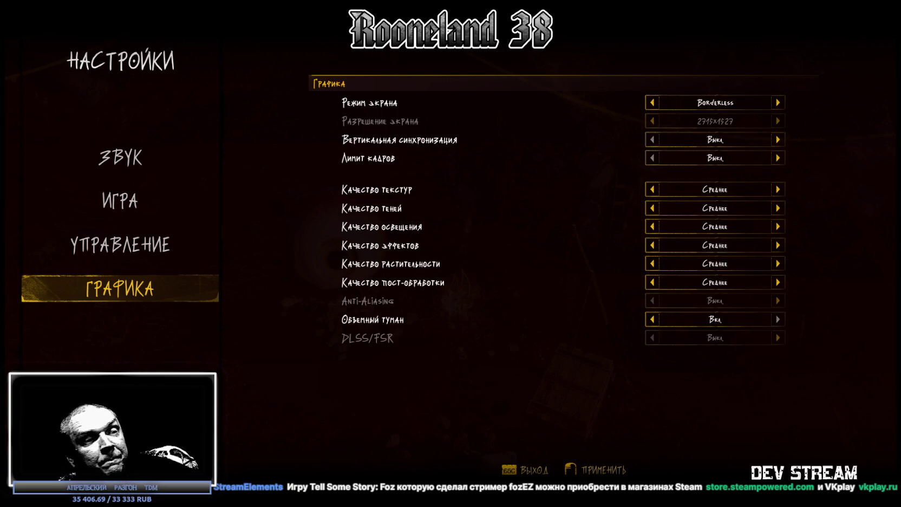
click(528, 470)
click(127, 286)
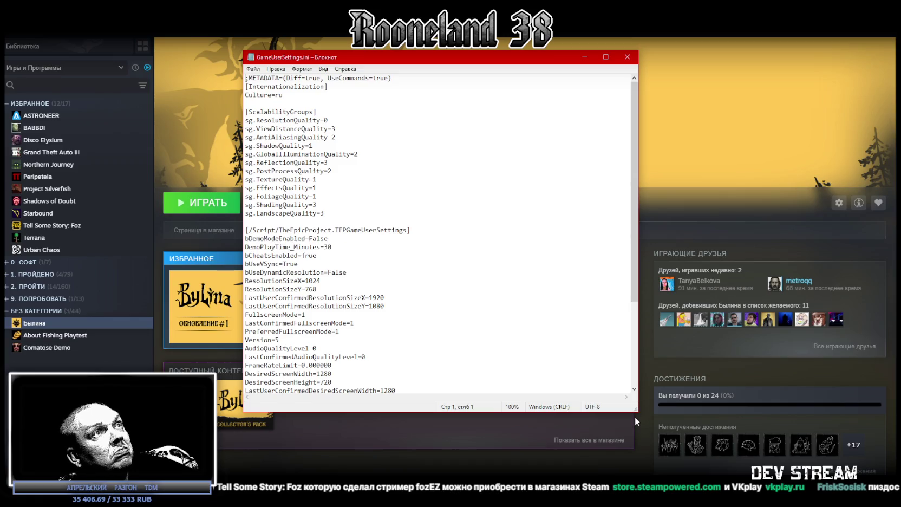
- Enlarge the GameUserSettings.ini Notepad window, scroll through it, and select the ResolutionSize lines
mouse_move(636, 417)
mouse_down()
mouse_move(707, 468)
mouse_move(767, 472)
mouse_up()
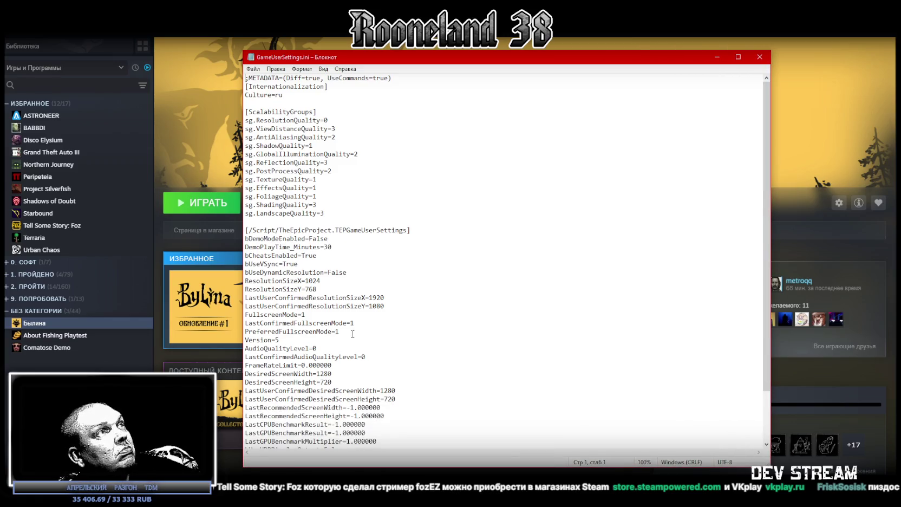
scroll(319, 301, down, 3)
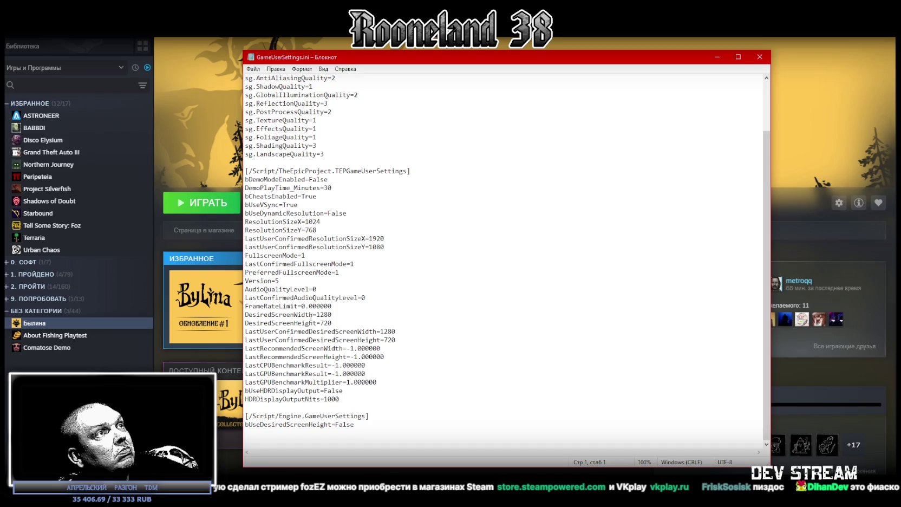
scroll(319, 320, up, 3)
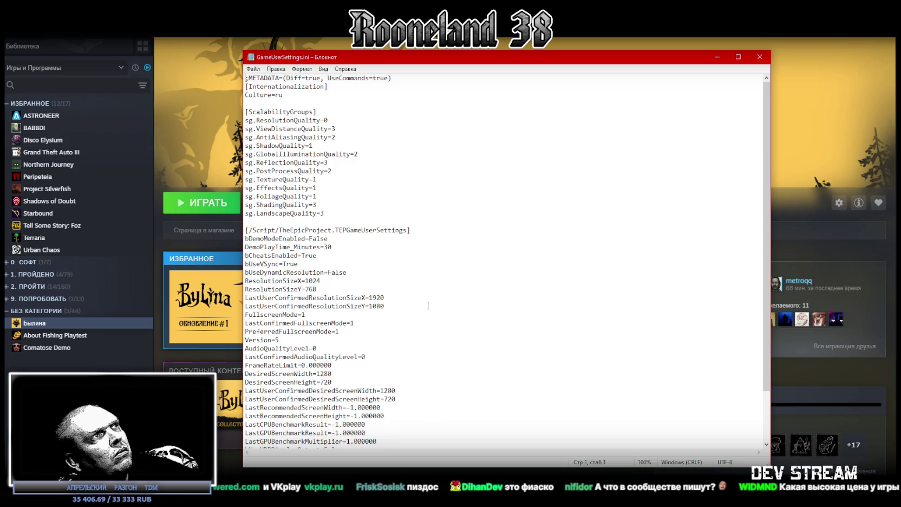
drag(398, 306, 308, 281)
key(alt+Tab)
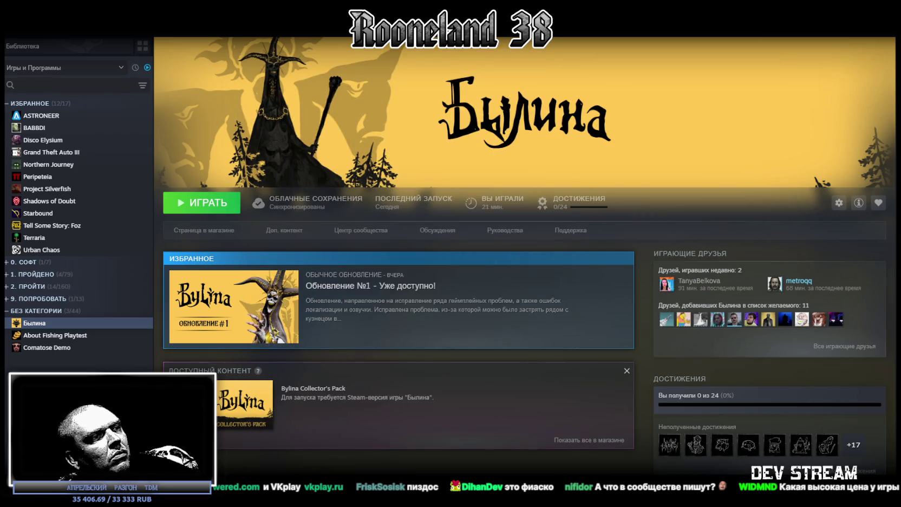
- Launch Былина, clear completed downloads with Скрыть все, and return to the Былина library page
click(193, 203)
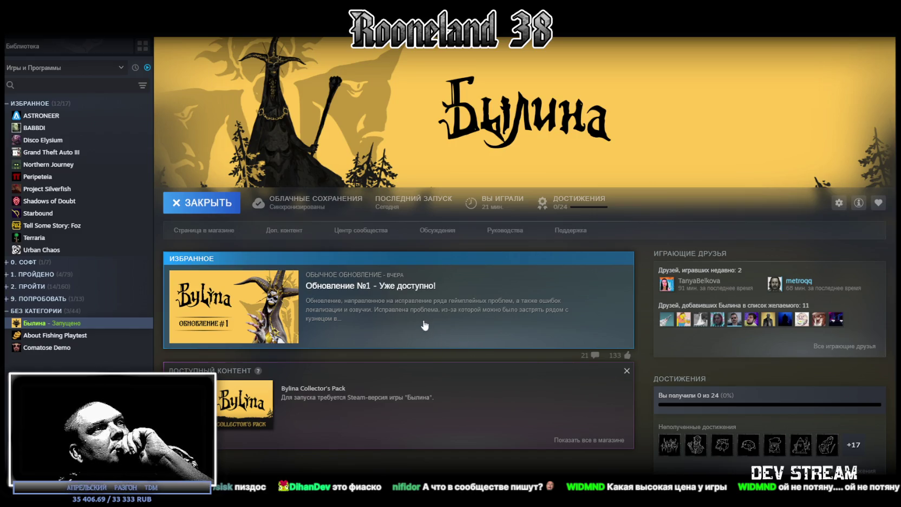
click(451, 498)
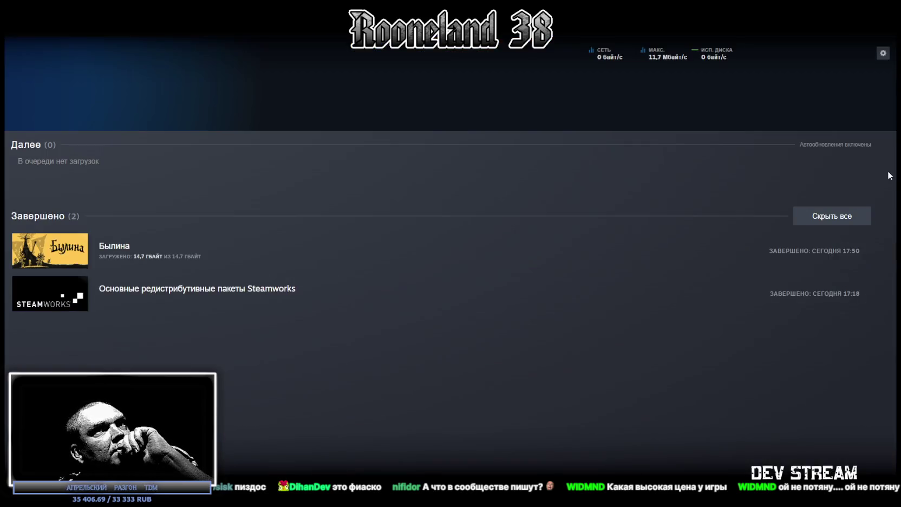
click(824, 217)
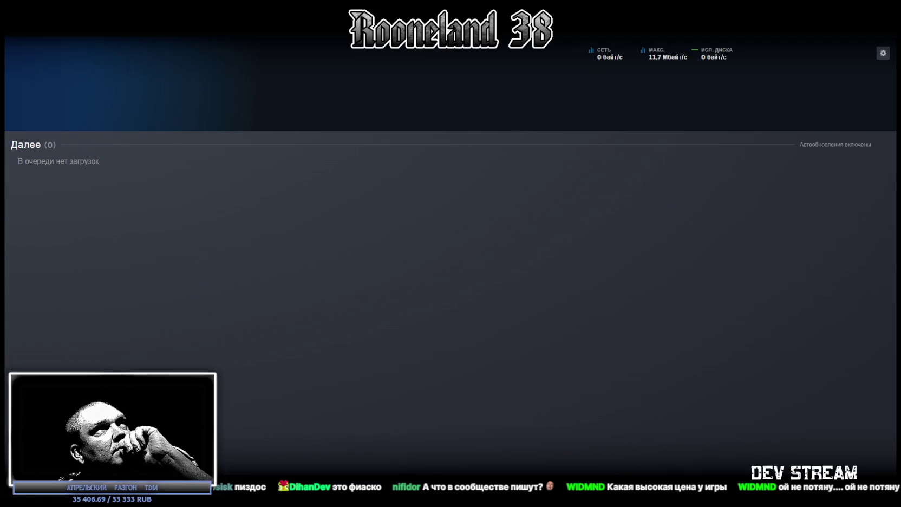
click(115, 22)
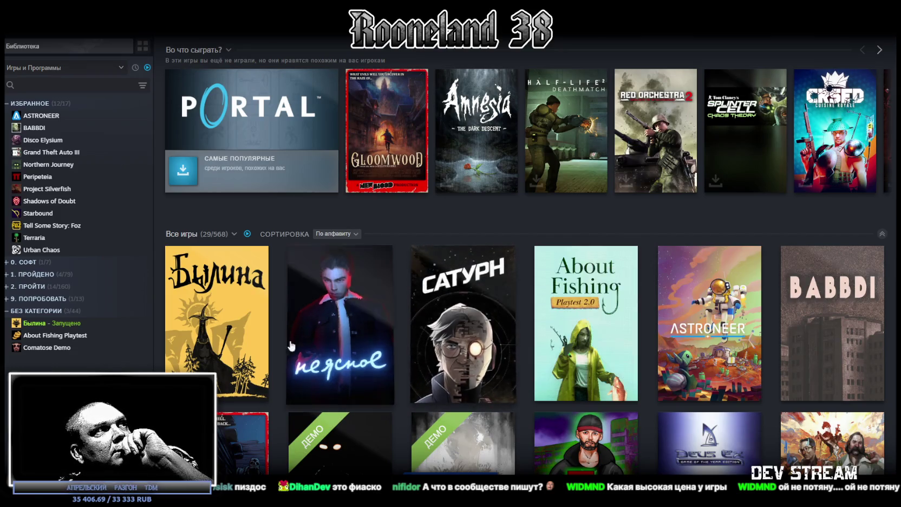
click(52, 323)
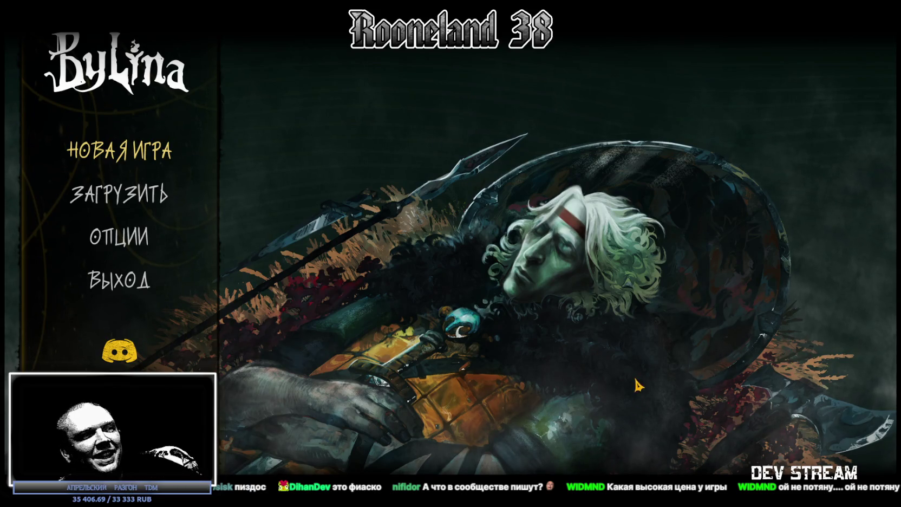
- Start a НОВАЯ ИГРА on the Дружинник path and skip the intro text
click(127, 157)
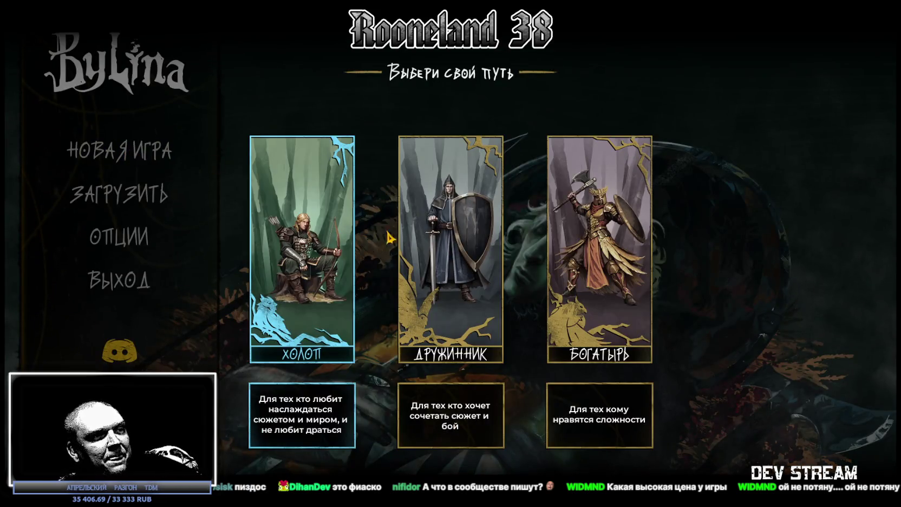
click(453, 254)
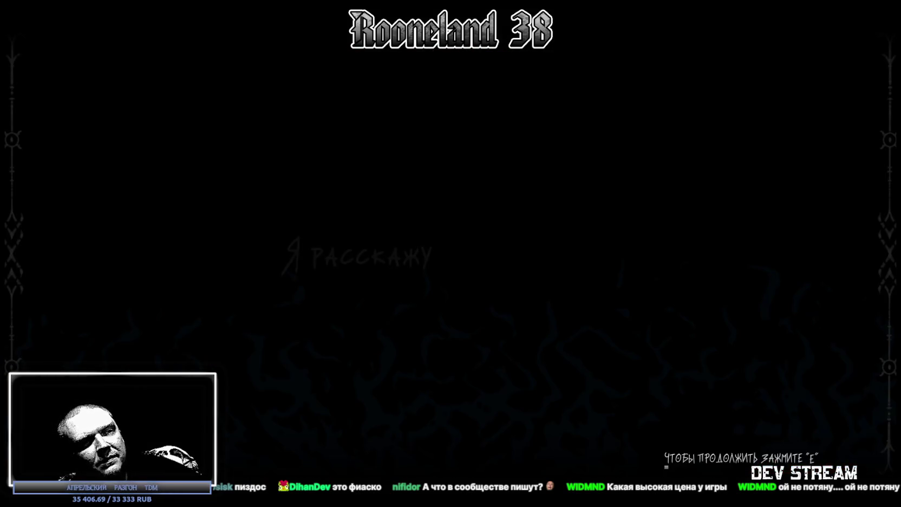
key(e)
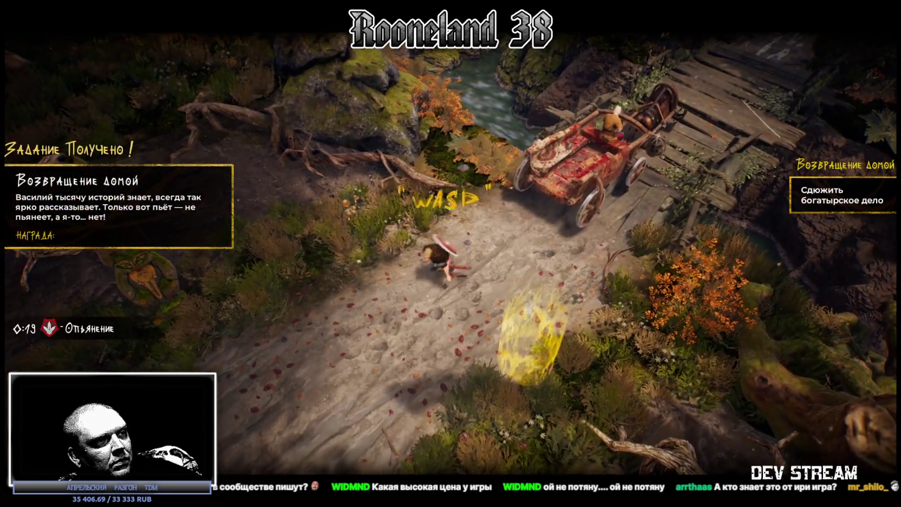
- Roam the clearing collecting Могучий Подорожник and Чудный Светлячок, then pause the game
key(w+a)
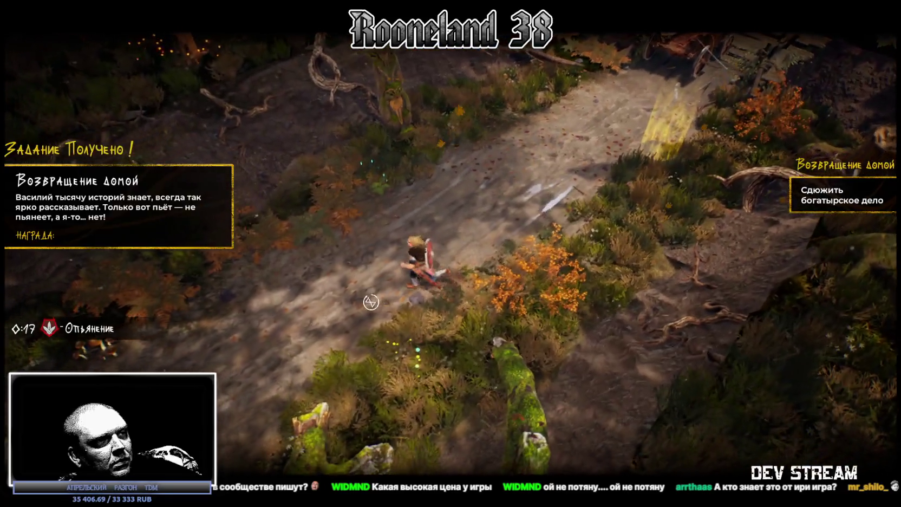
key(w+a)
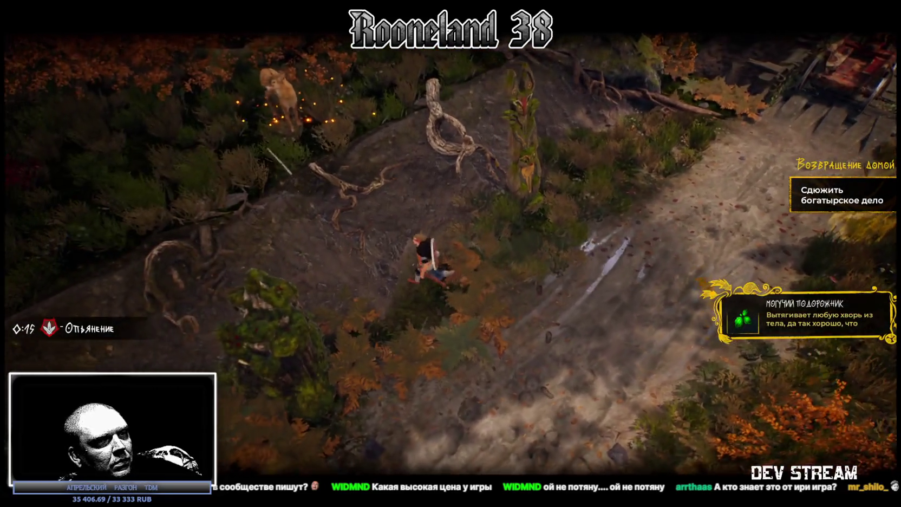
key(w+d)
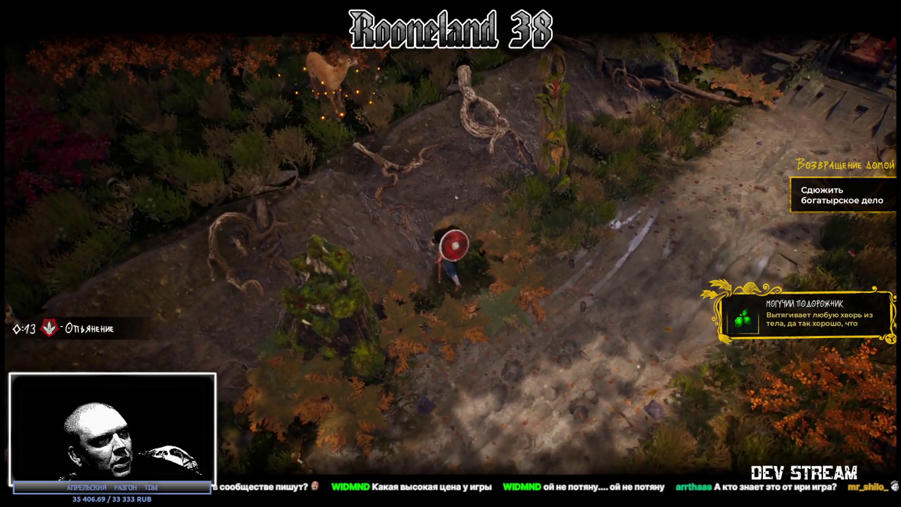
key(s+a)
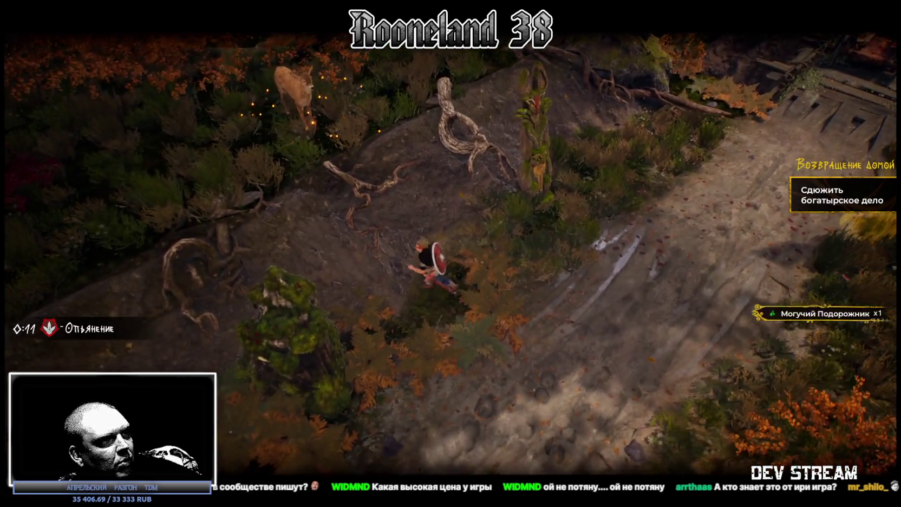
key(w+d)
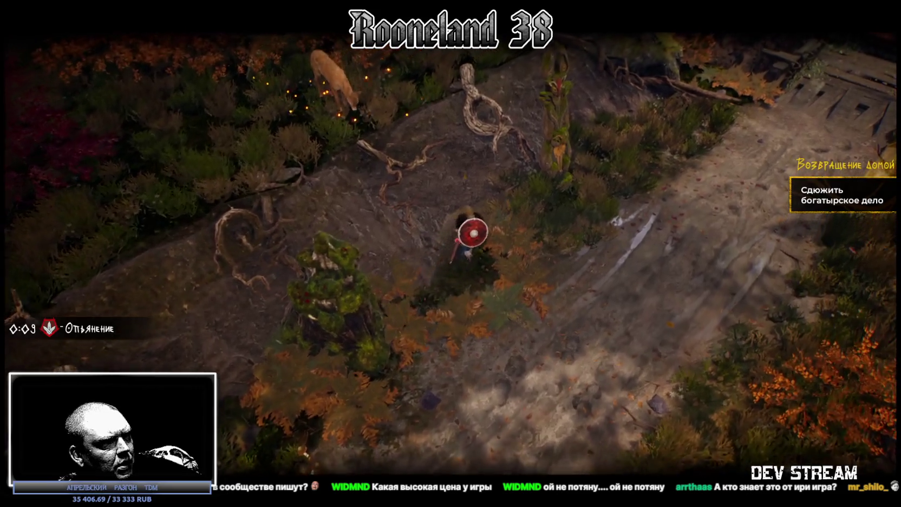
key(s)
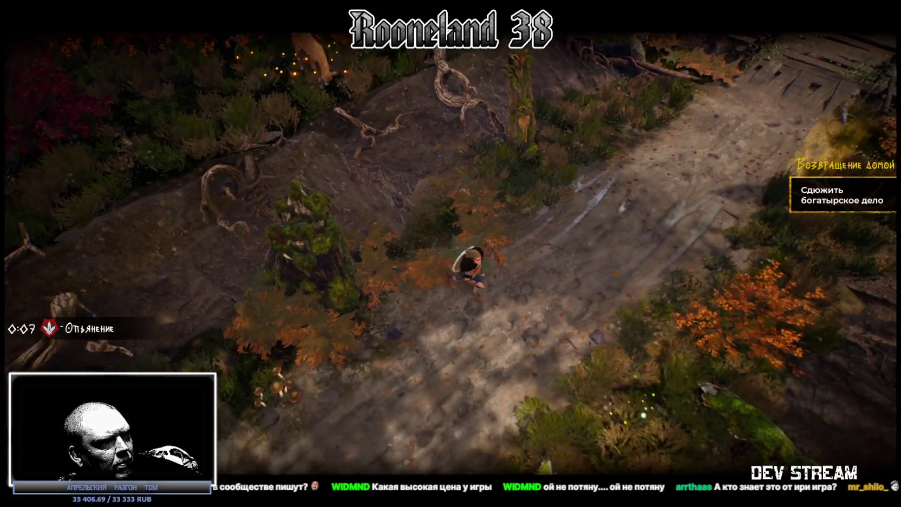
key(w+a)
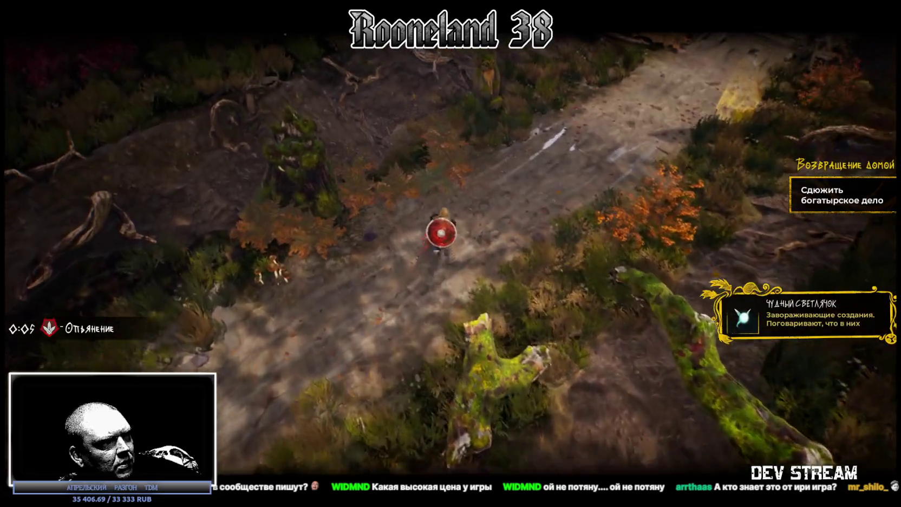
key(d)
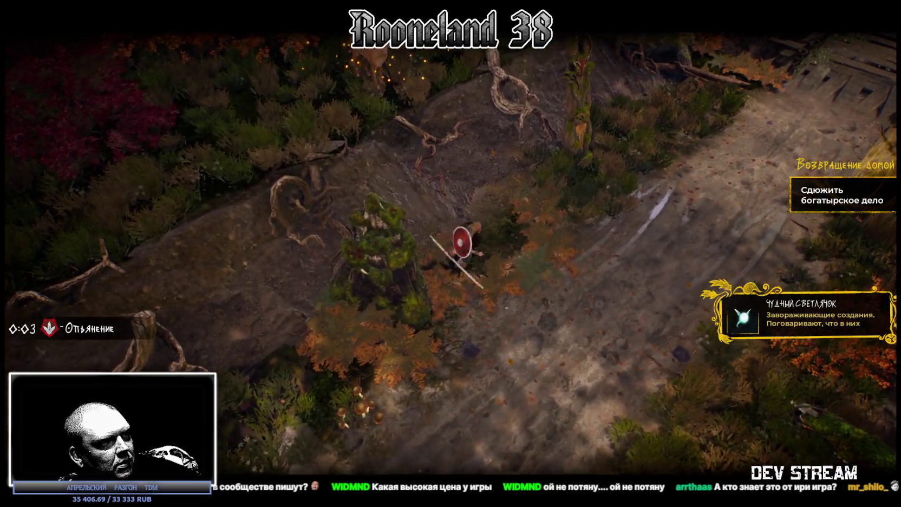
key(Escape)
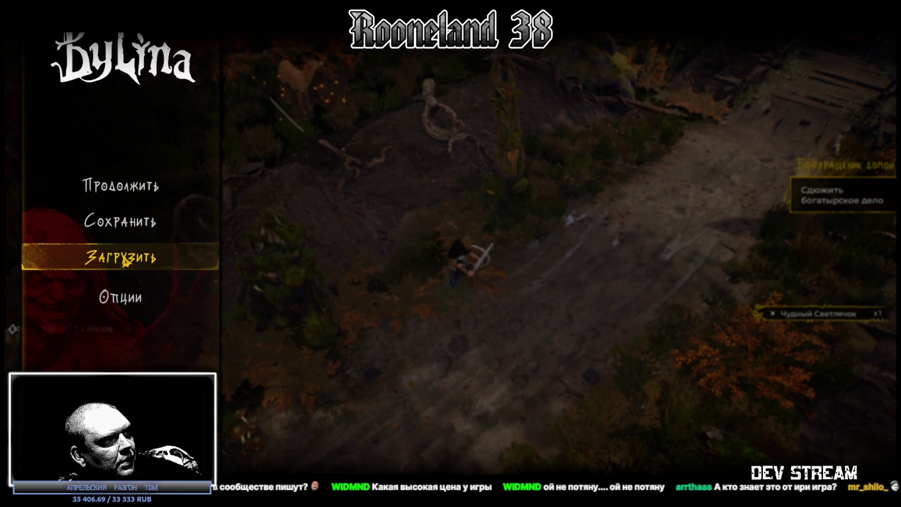
- Save the game into a new save slot and return to the pause menu
click(110, 230)
click(412, 135)
click(410, 293)
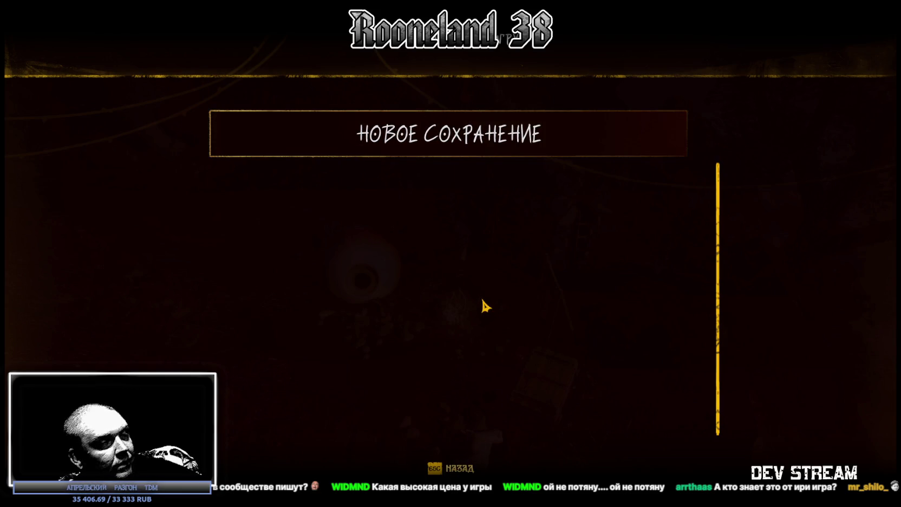
click(472, 145)
click(412, 283)
key(Escape)
- Glance at the load screen, resume, walk the hero toward the bridge, and open settings
click(124, 259)
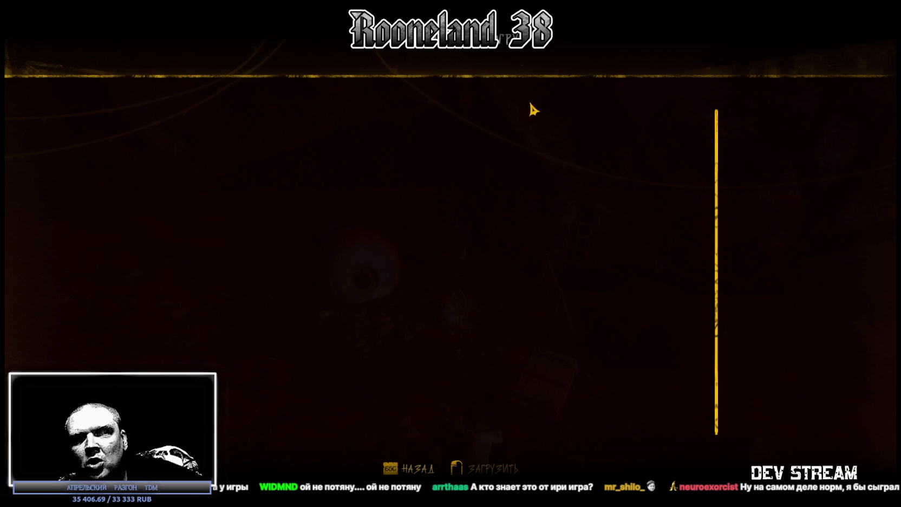
key(Escape)
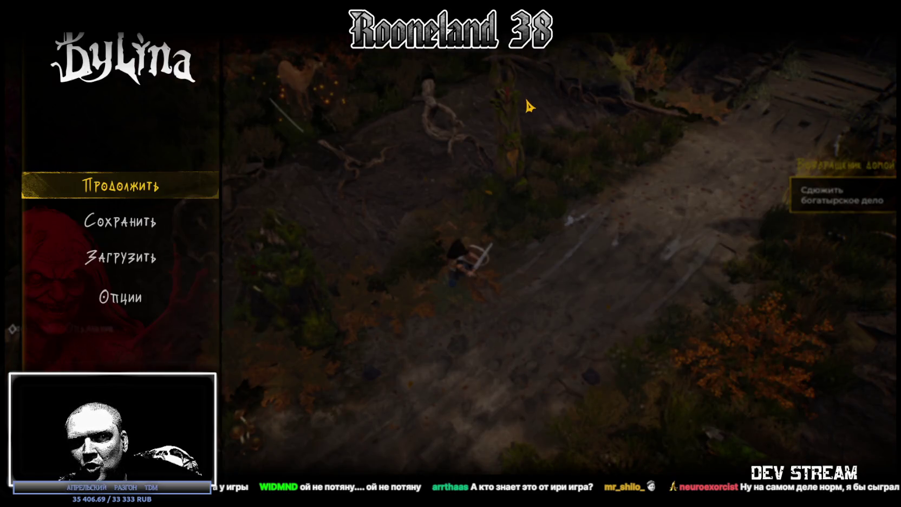
key(Escape)
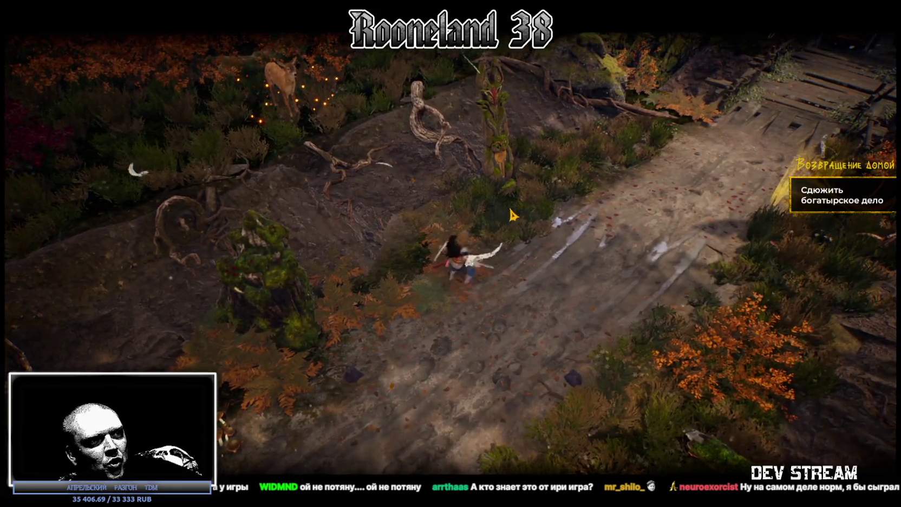
click(512, 215)
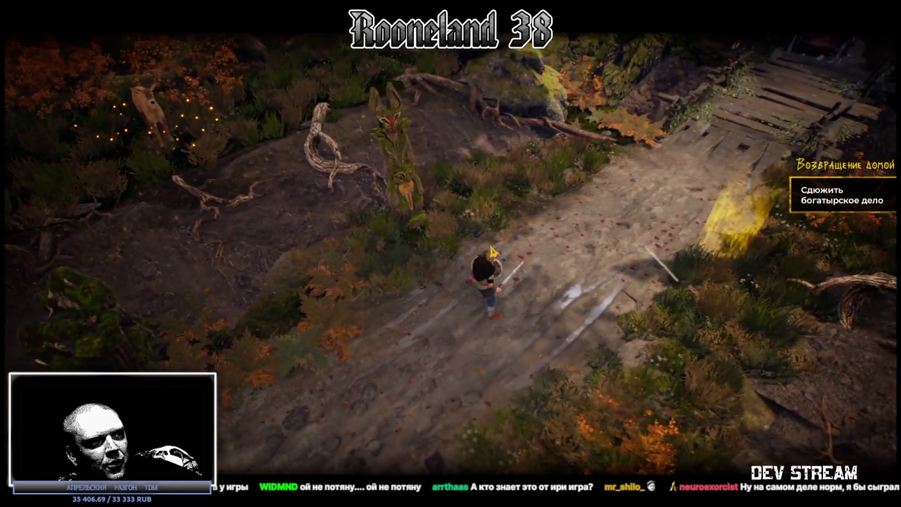
key(Escape)
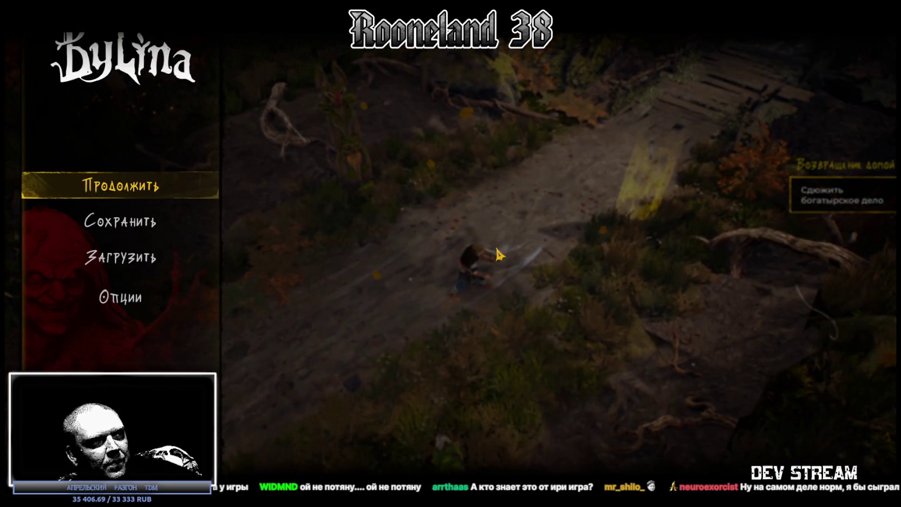
click(143, 297)
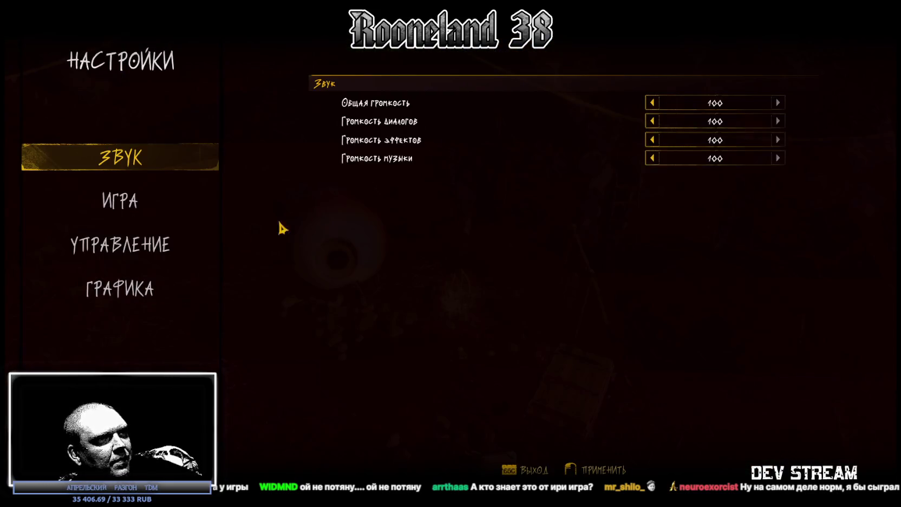
- View the ГРАФИКА settings tab, then resume play
click(143, 287)
click(652, 103)
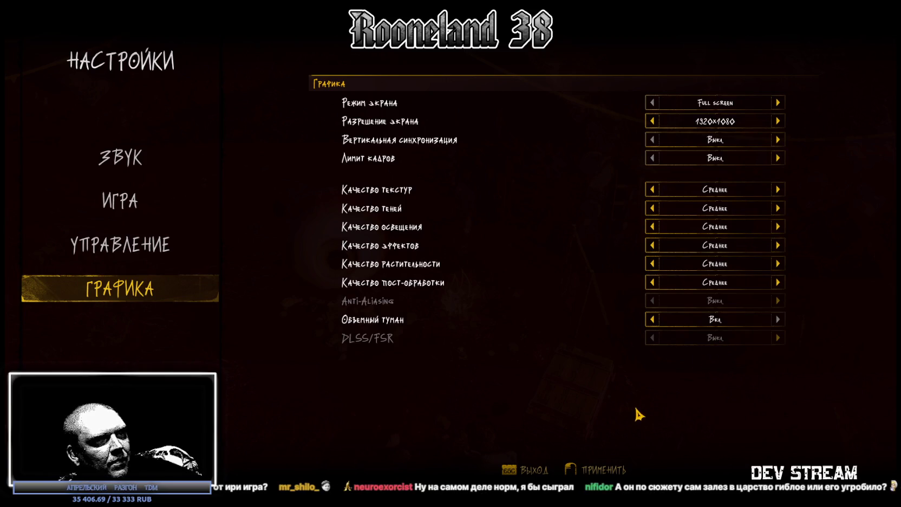
key(Escape)
key(Escape)
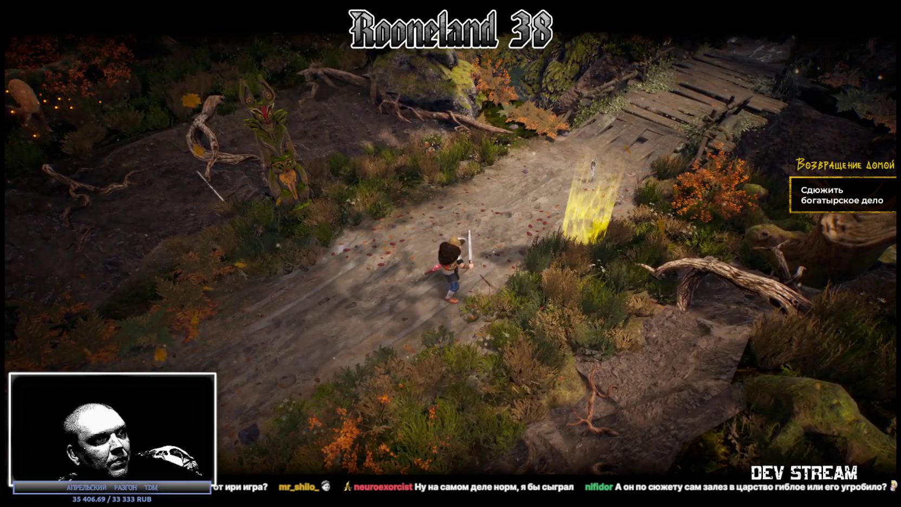
- Walk the hero past the eyed tree and stone pillars, then pause and open settings
key(a)
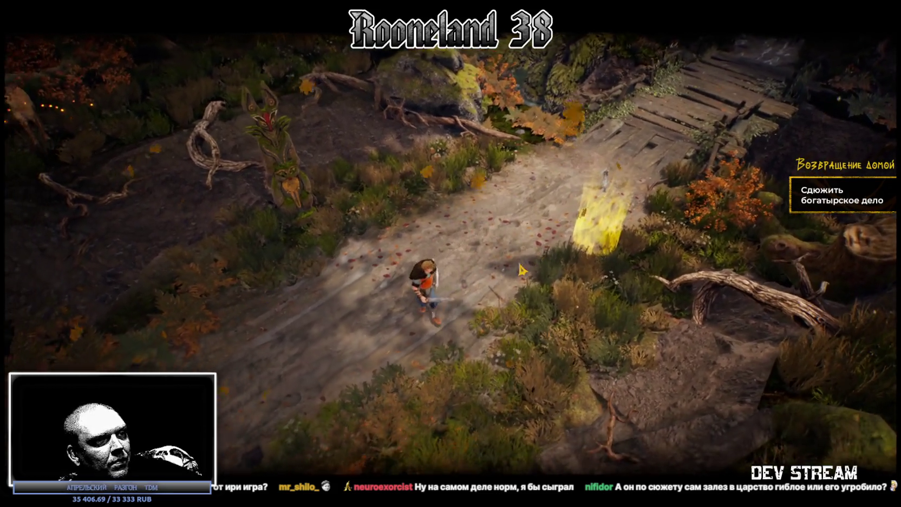
key(a)
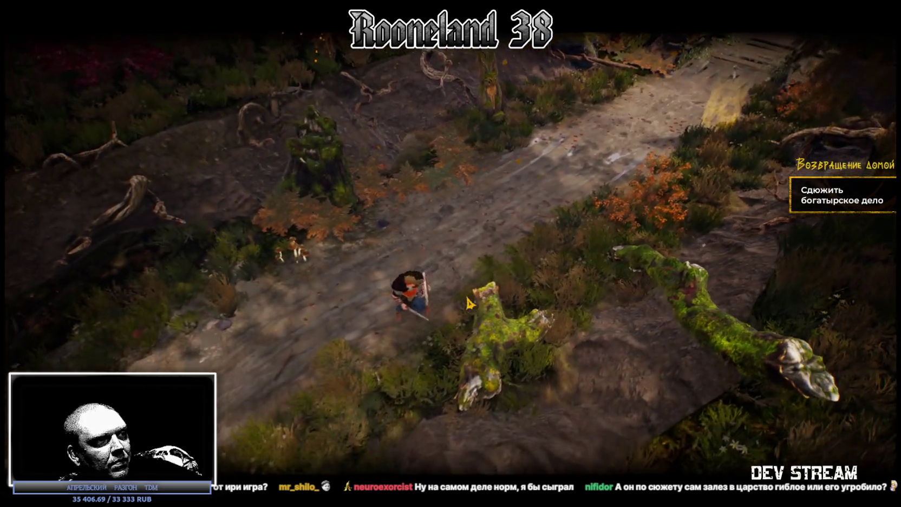
key(a)
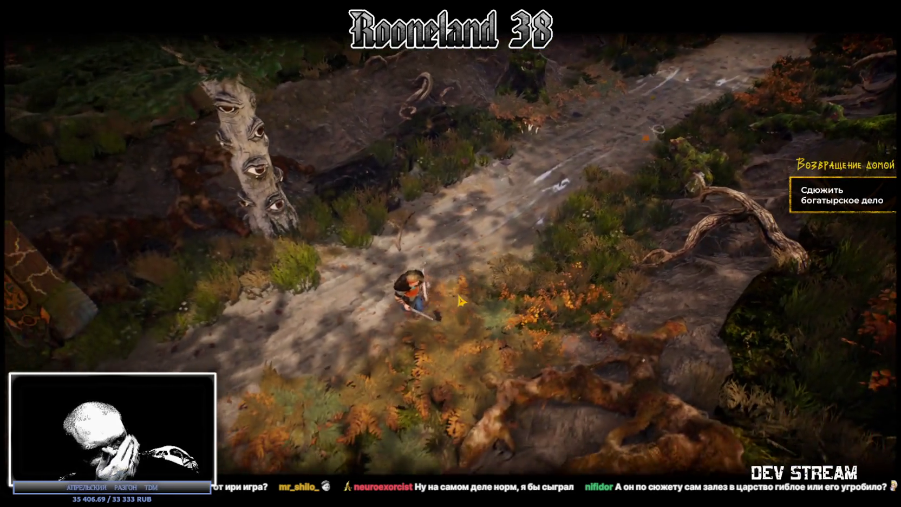
key(a)
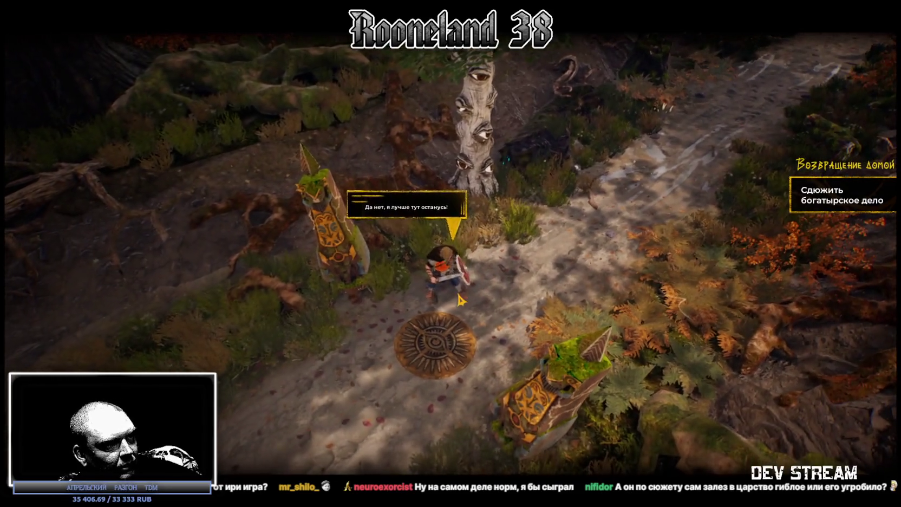
key(d)
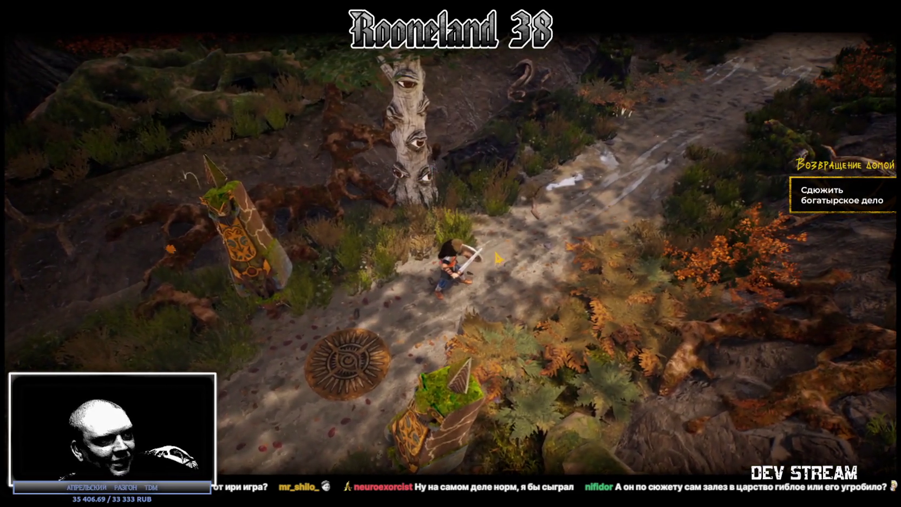
key(Escape)
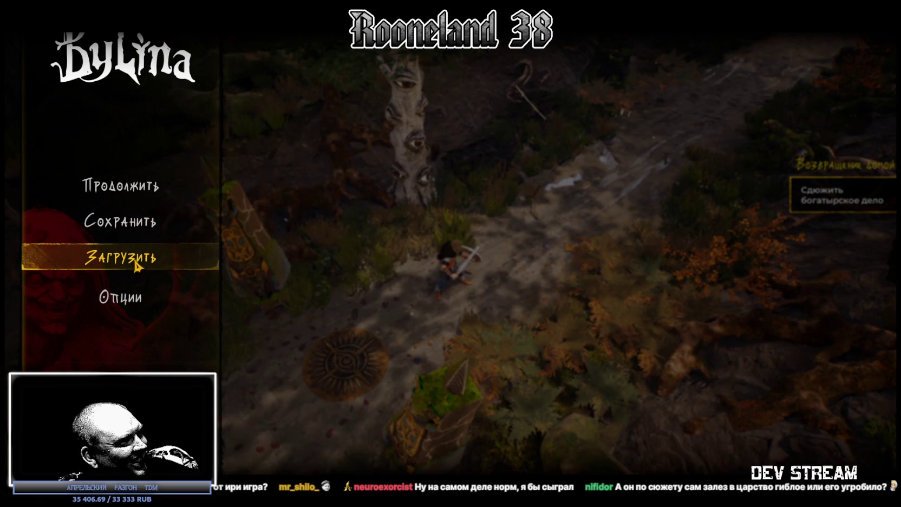
click(137, 296)
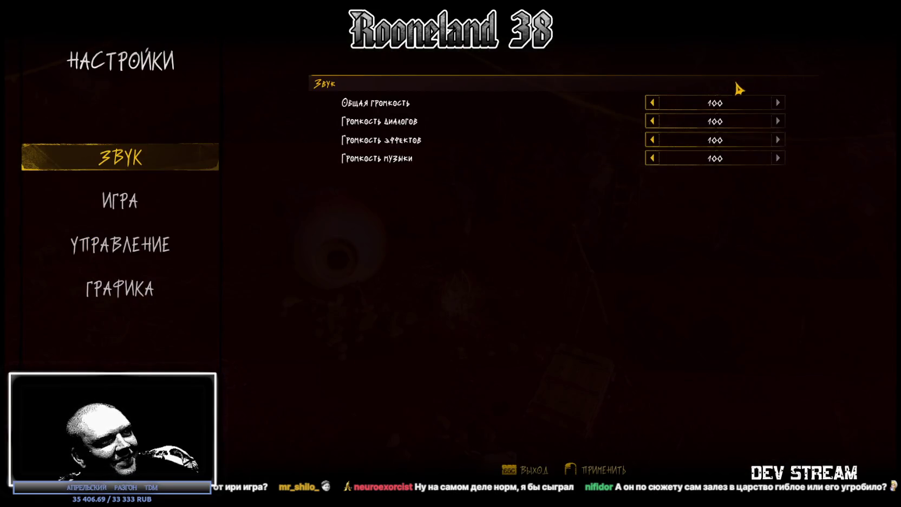
- Lower the Общая громкость master volume down to 10
click(652, 103)
click(653, 103)
click(653, 103)
click(653, 103)
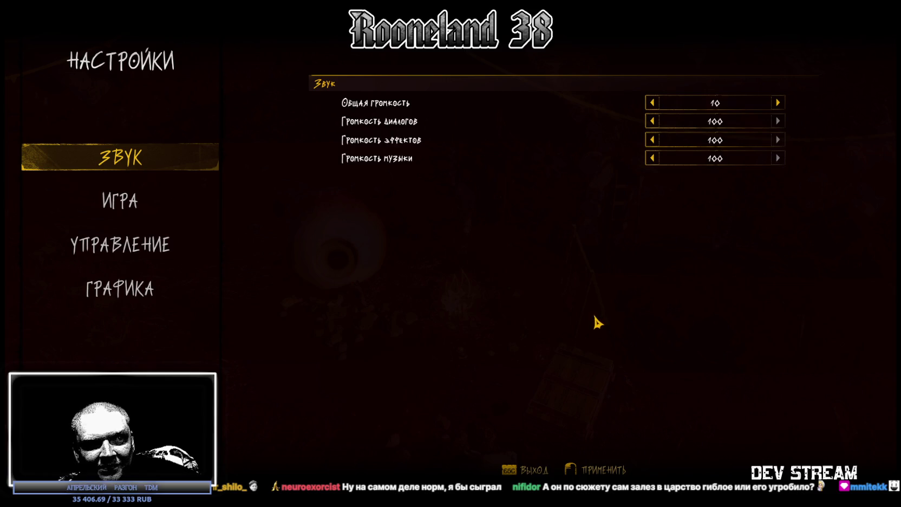
- Back out of settings, recheck the volume, and switch to Steam's Былина library page
key(Escape)
click(145, 308)
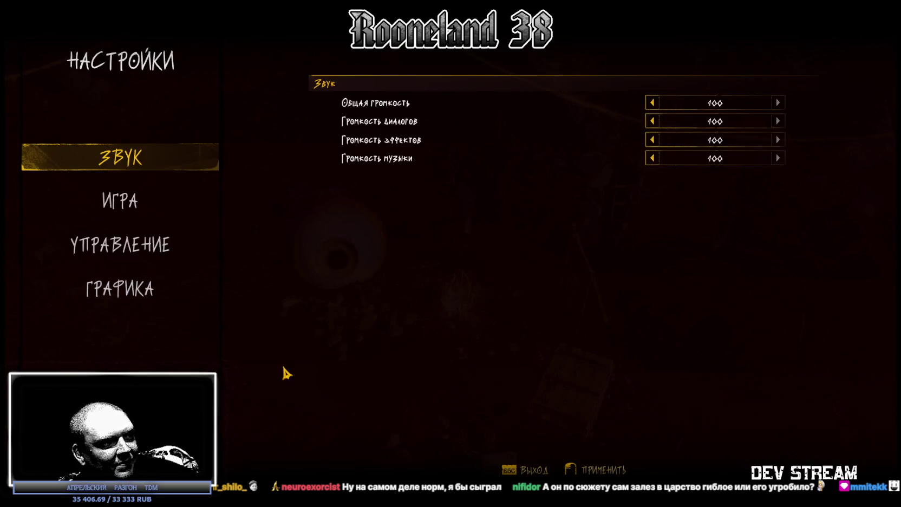
key(Escape)
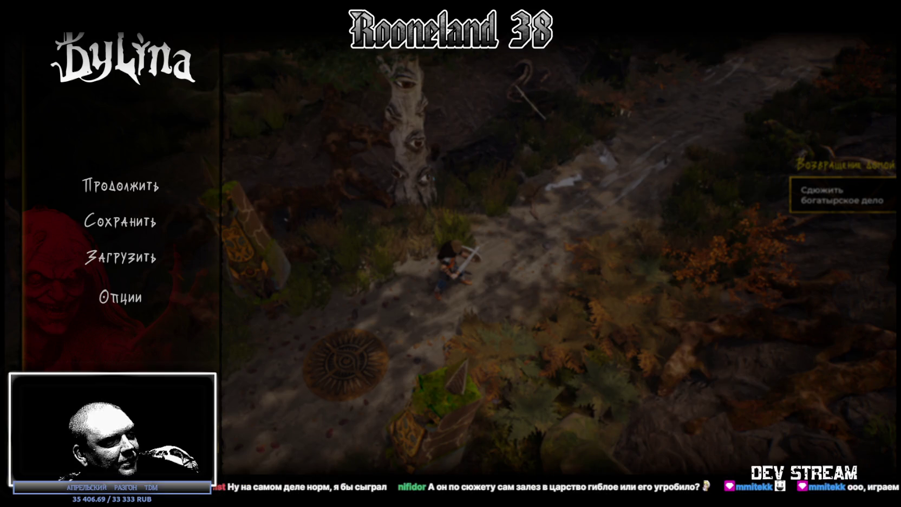
key(alt+Tab)
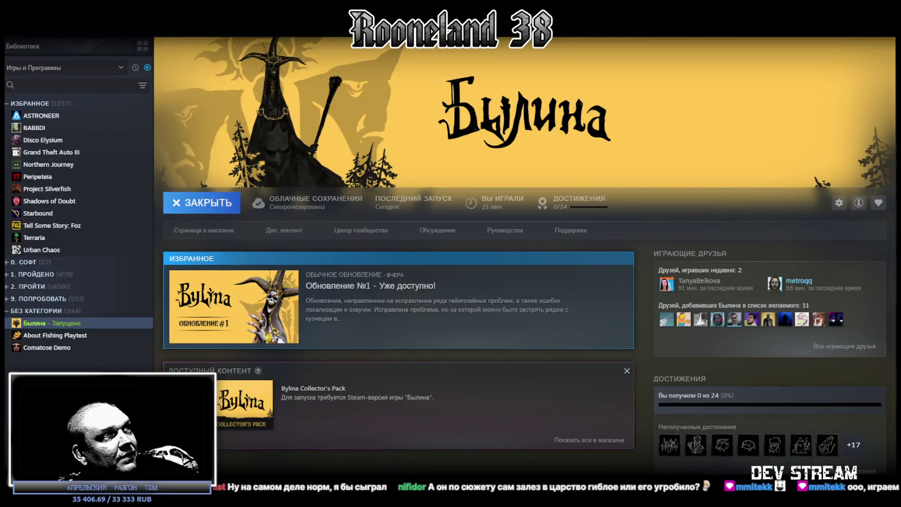
- Open Былина's Центр сообщества in Steam, then switch back to the Unity editor
click(361, 230)
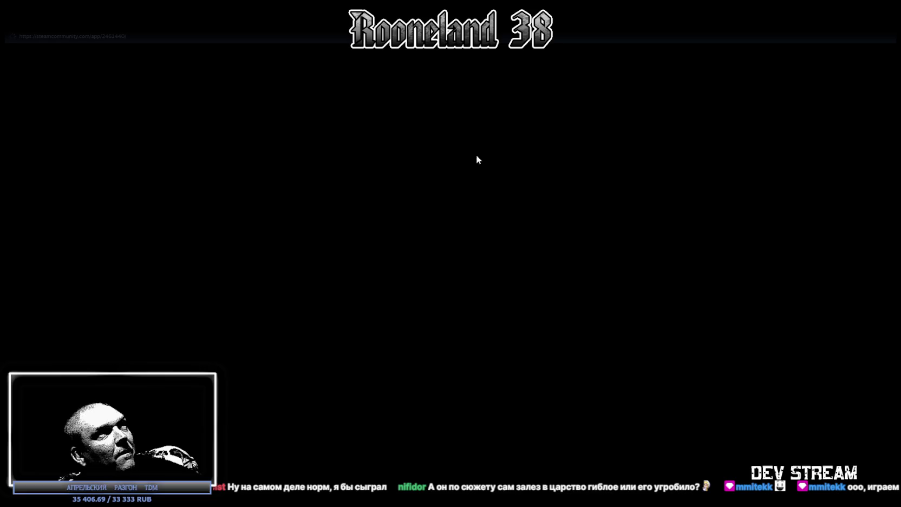
key(alt+Tab)
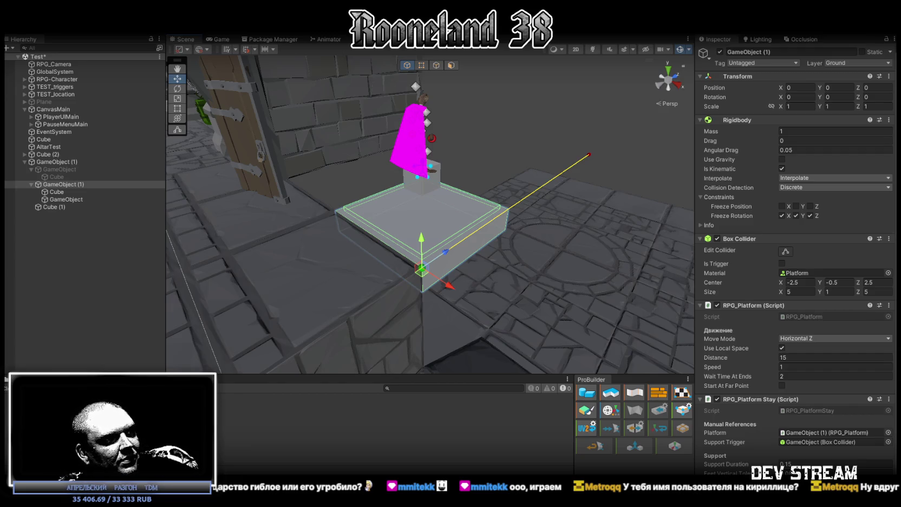
- Bring forward File Explorer at Saved\Config\Windows holding GameUserSettings.ini
key(alt+Tab)
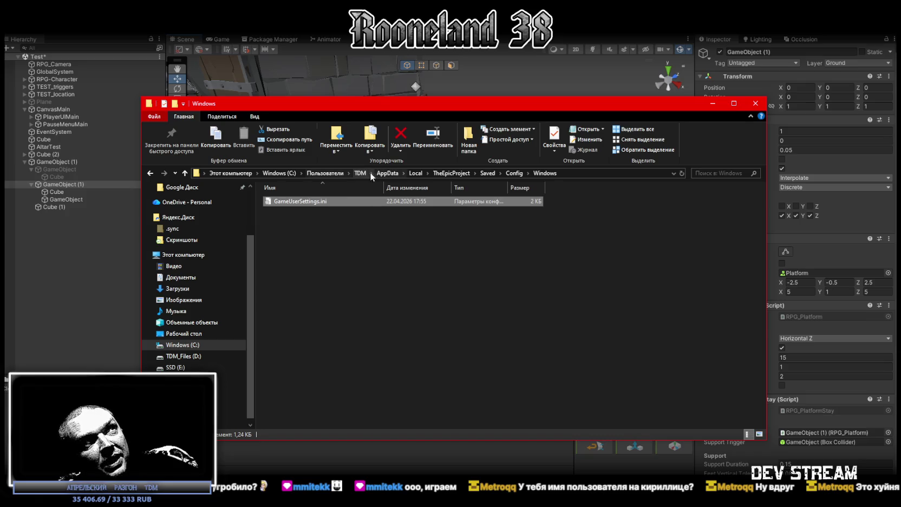
- Drag the Explorer config window down off screen to uncover the Unity editor
mouse_move(429, 110)
mouse_down()
mouse_move(465, 285)
mouse_move(471, 490)
mouse_up()
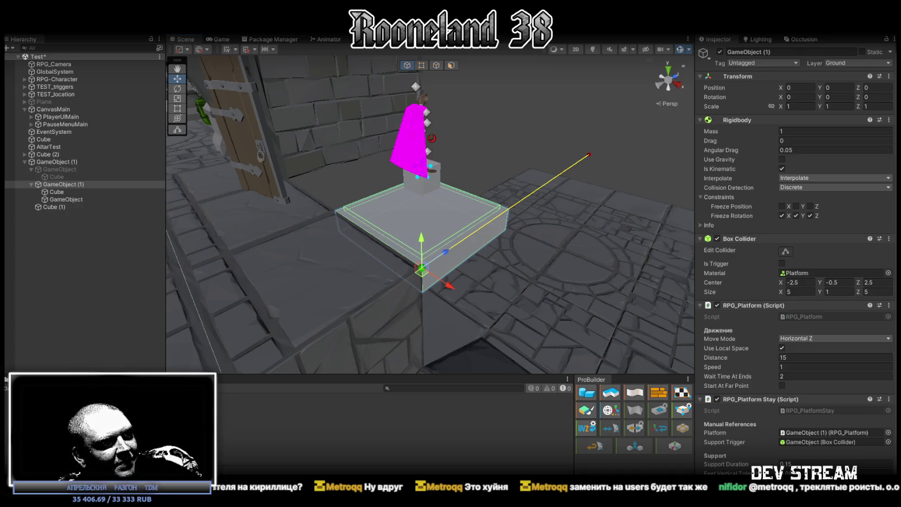
- Switch to Steam's Обсуждения forum page for Былина
key(alt+Tab)
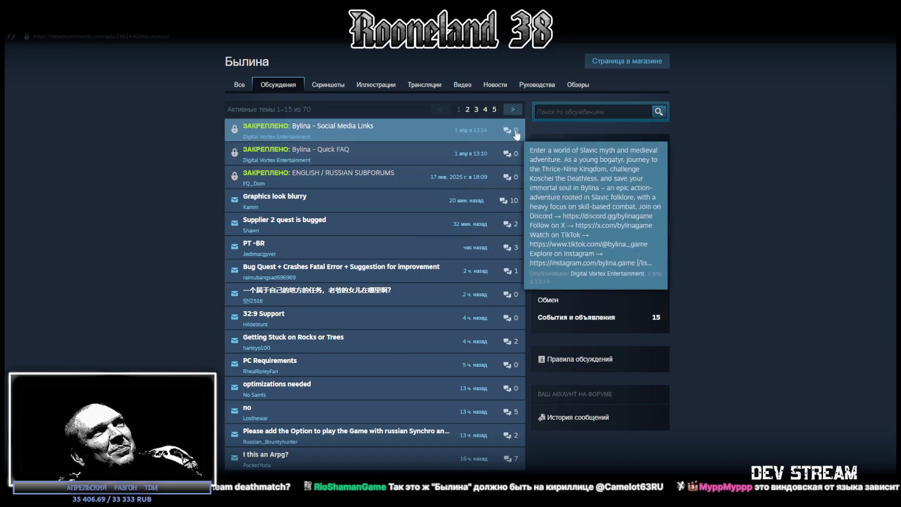
- Leave the Былина topic list and return to the Unity moving-platform scene
key(alt+Tab)
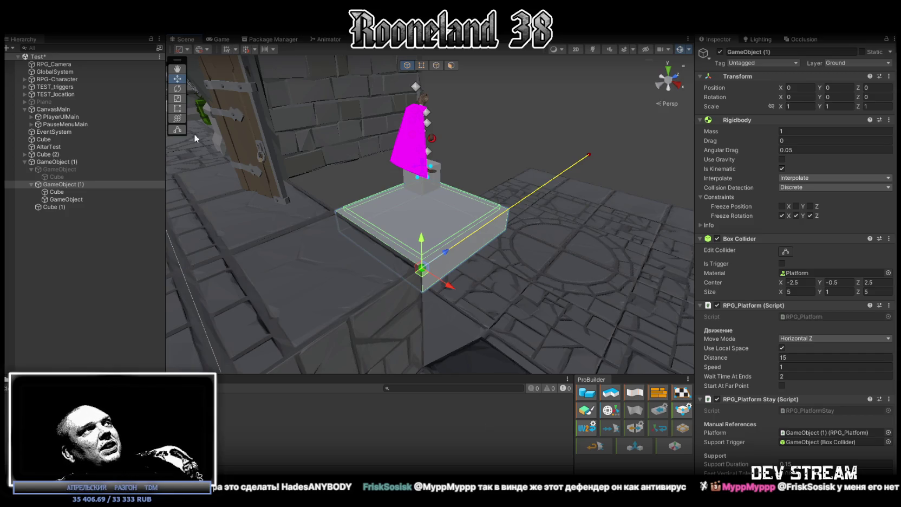
- Save the Test scene with the platform at Horizontal Z movement, distance 15, speed 1
key(ctrl+s)
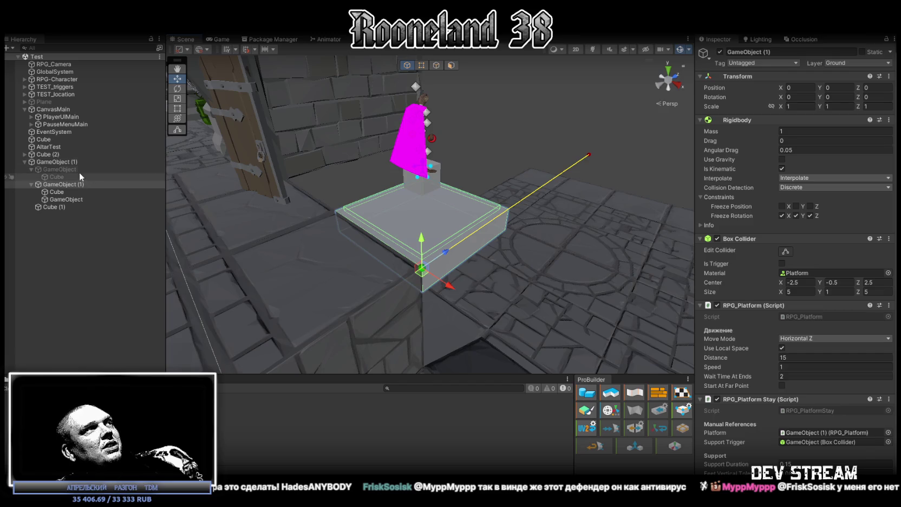
- Frame RPG-Character and set its Transform Position Y to 1 on the platform
click(71, 164)
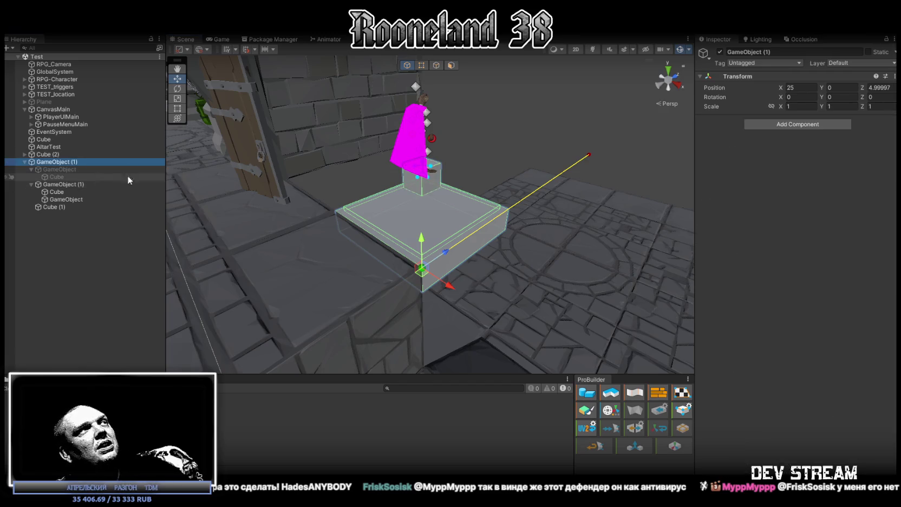
click(56, 79)
key(f)
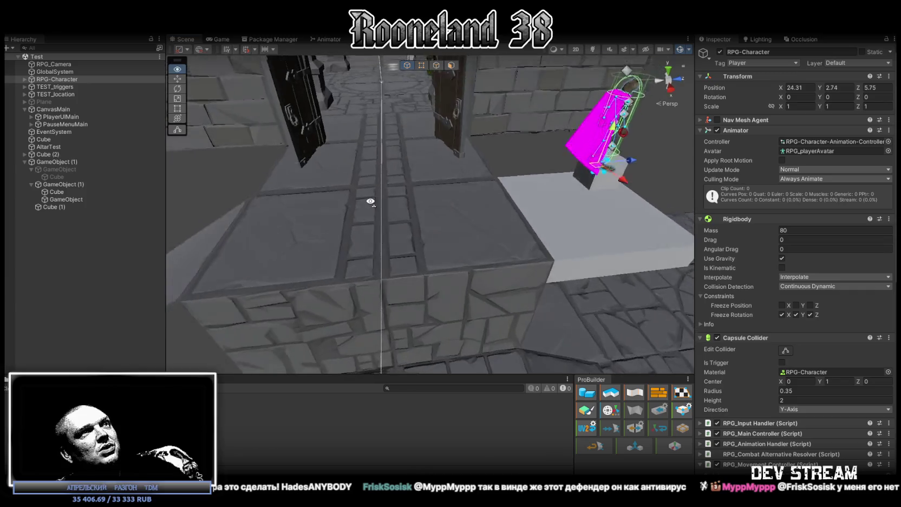
click(846, 88)
text(1)
key(Return)
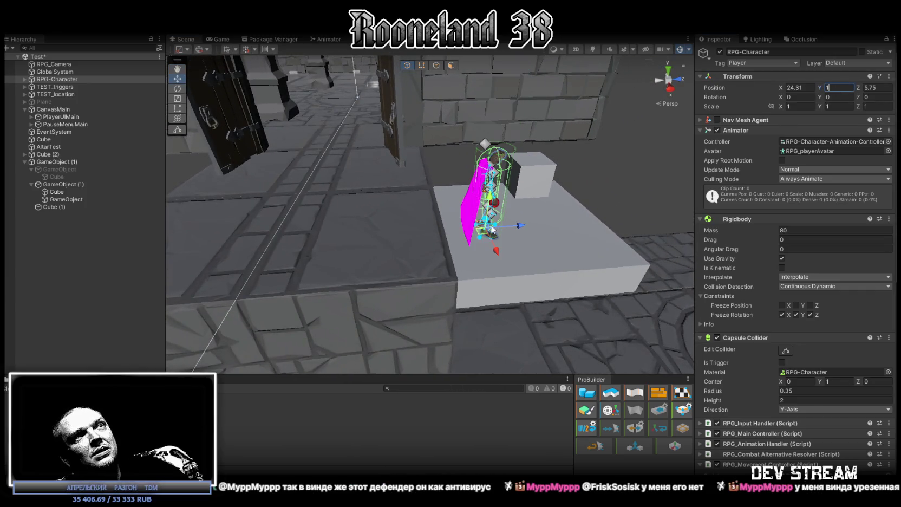
mouse_move(347, 228)
mouse_down()
mouse_move(389, 240)
mouse_move(427, 232)
mouse_move(394, 196)
mouse_move(362, 208)
mouse_move(379, 136)
mouse_up()
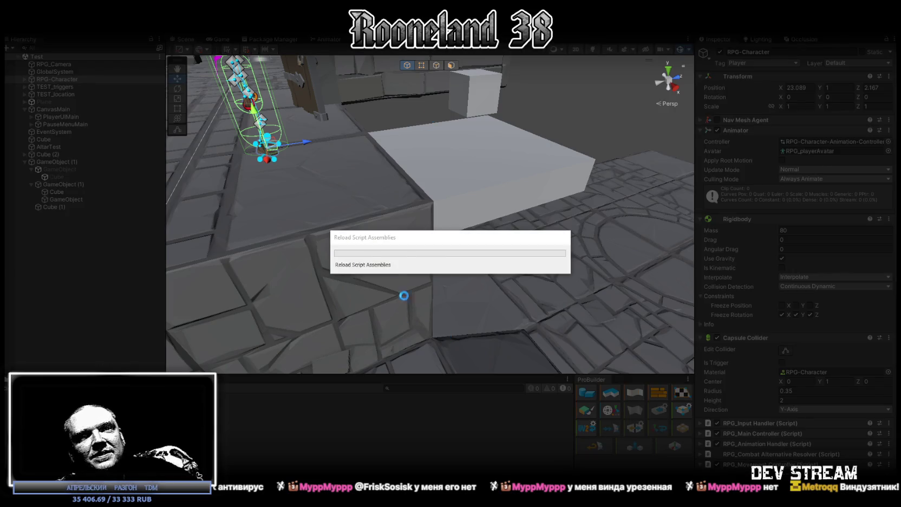
key(w)
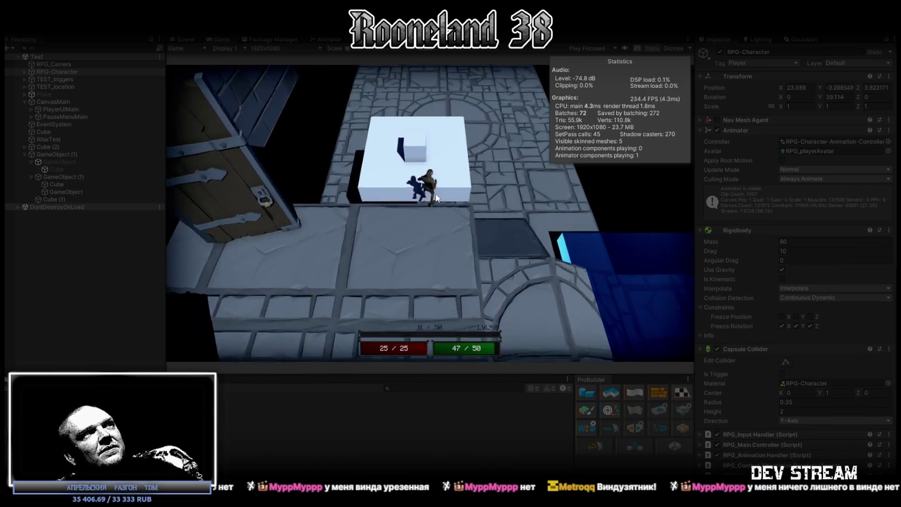
key(space)
key(d)
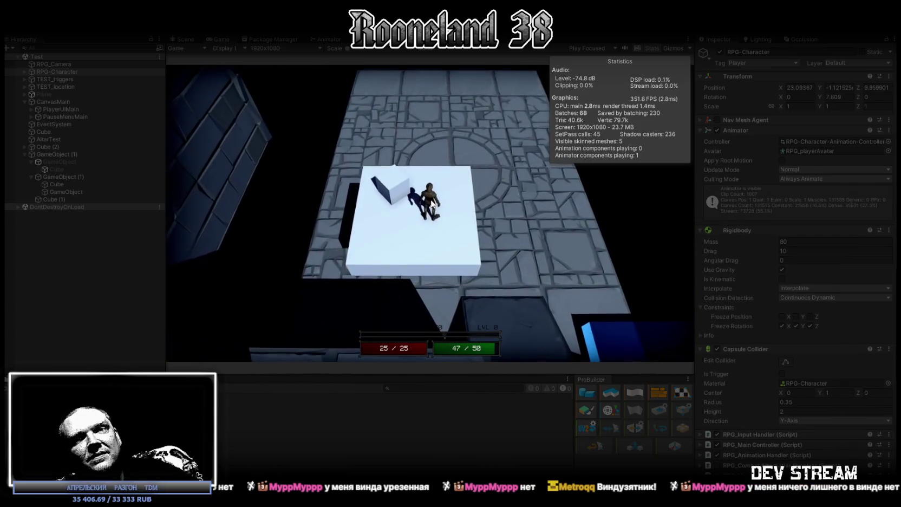
key(a)
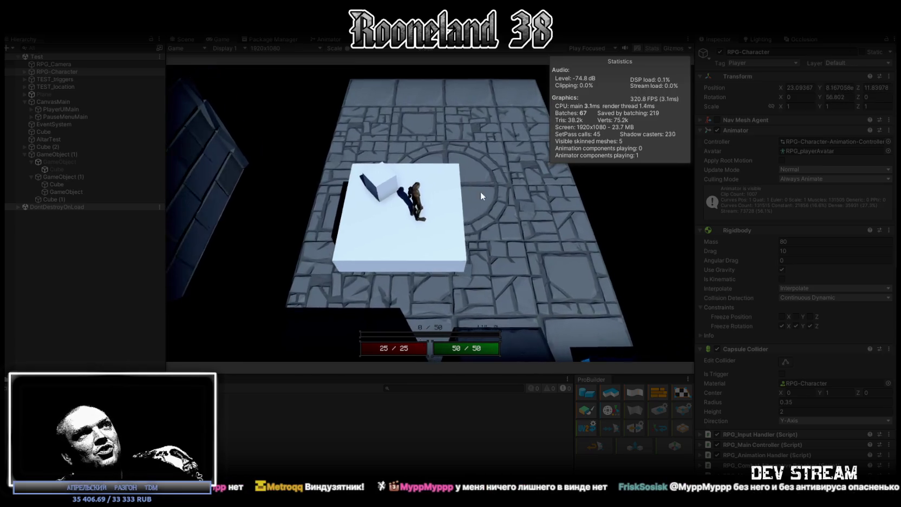
key(w)
double_click(222, 38)
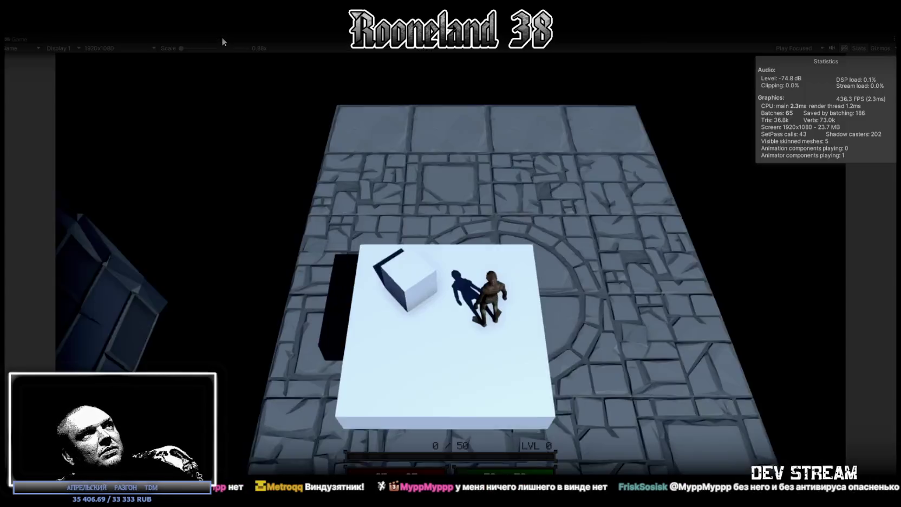
key(d)
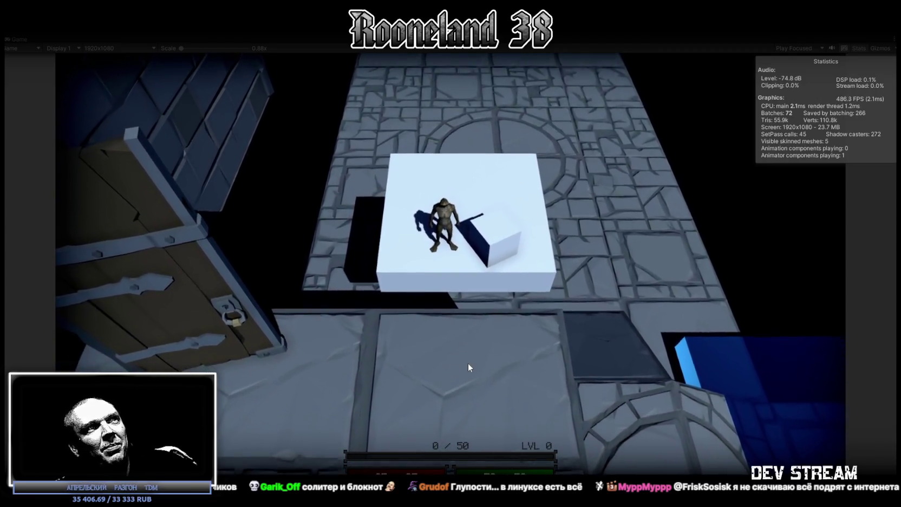
click(468, 363)
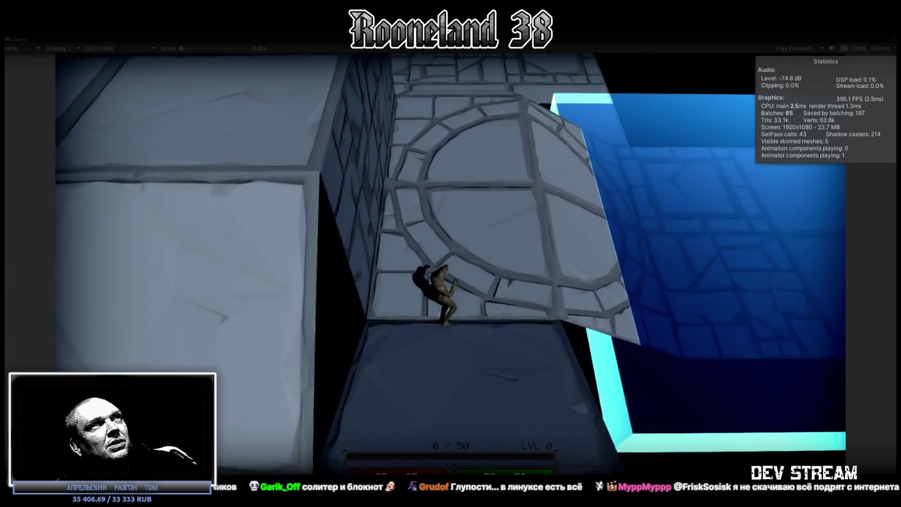
key(ctrl+p)
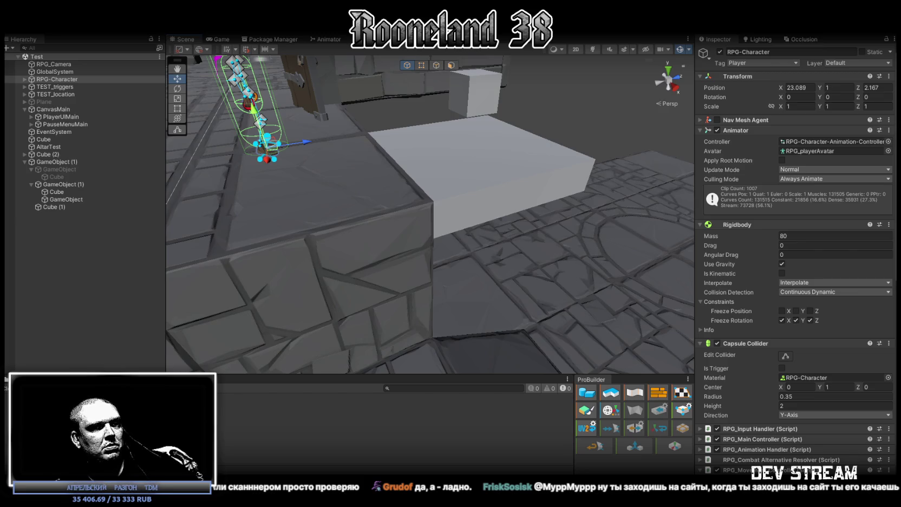
- Overwrite RPG_MovementController.cs with the updated code, save it, and return to Unity
key(alt+Tab)
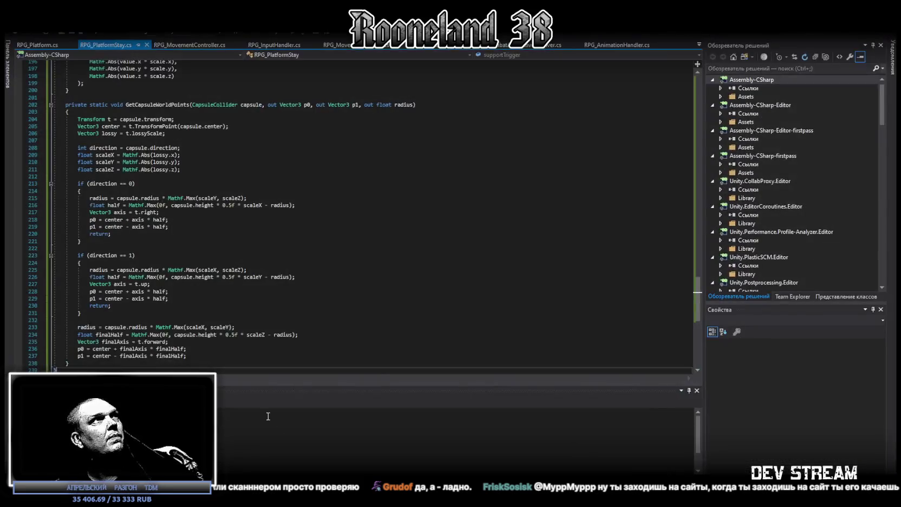
click(203, 45)
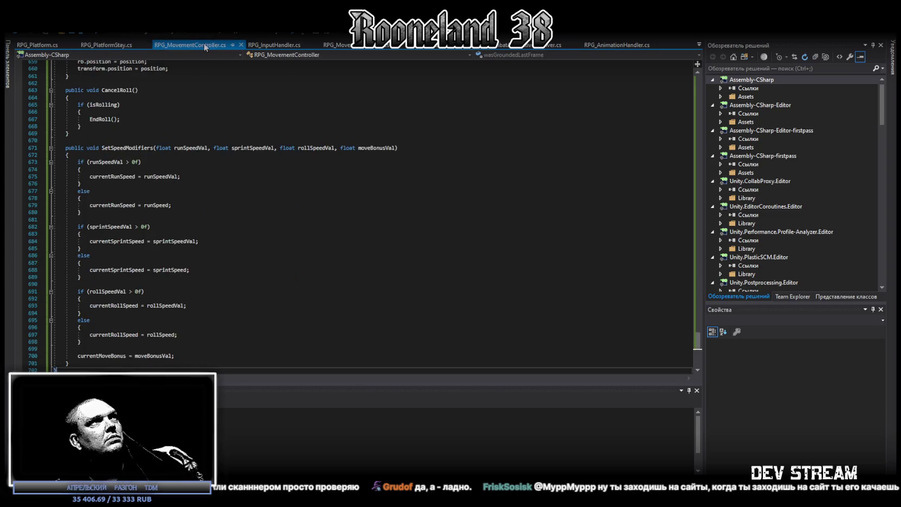
click(406, 300)
key(ctrl+a)
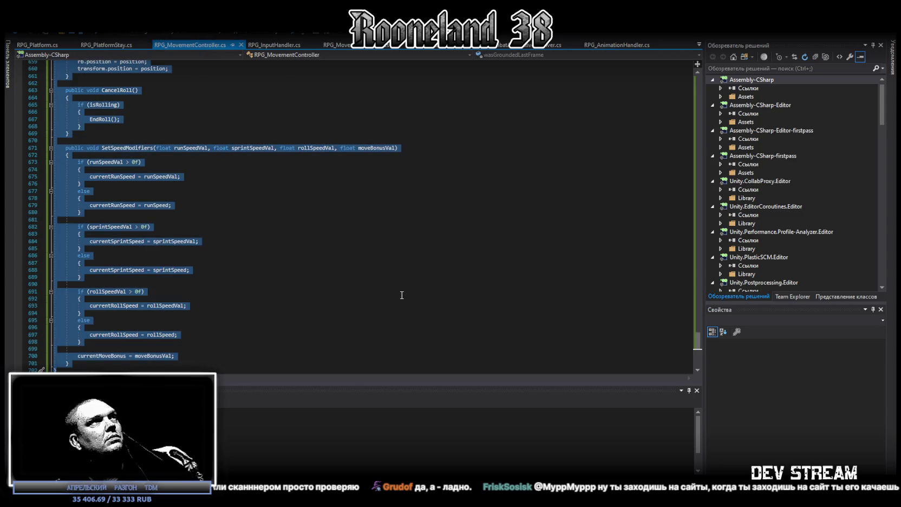
key(ctrl+v)
key(ctrl+s)
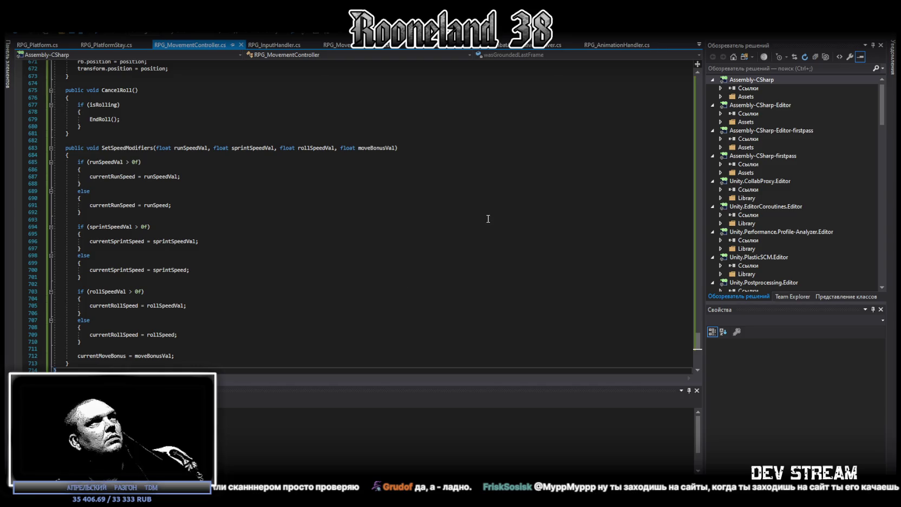
key(alt+Tab)
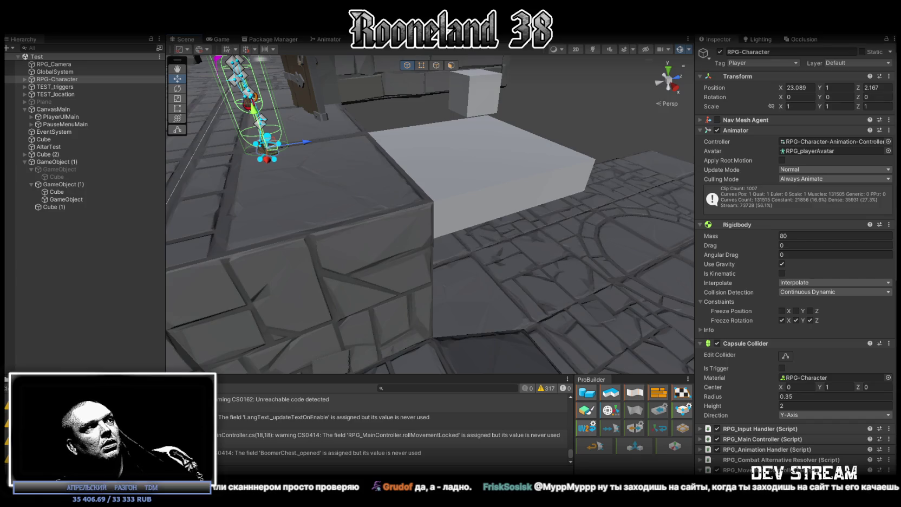
- Clear the Console, check Platform Support Duration at 0.25, and enter Play mode
click(182, 380)
scroll(779, 413, down, 15)
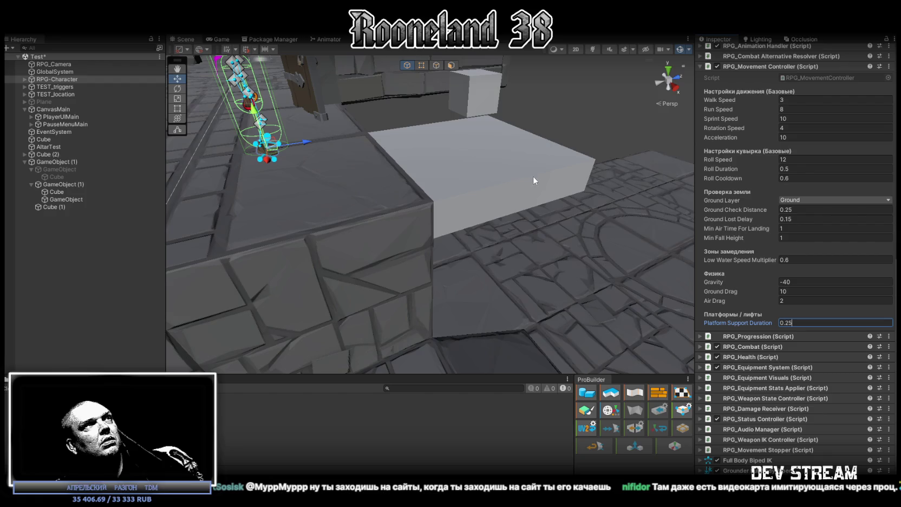
key(ctrl+p)
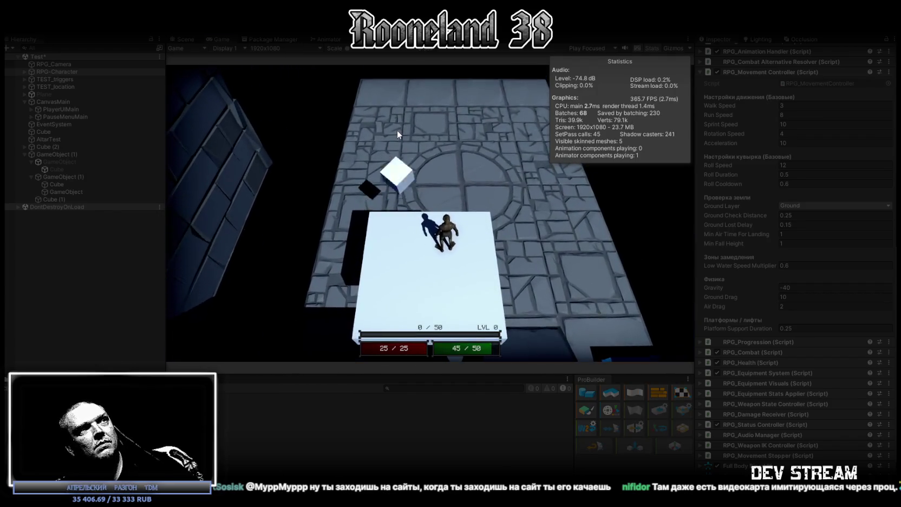
- Walk the character across, then change the GameObject (1) platform's speed from 5 to 1
key(d)
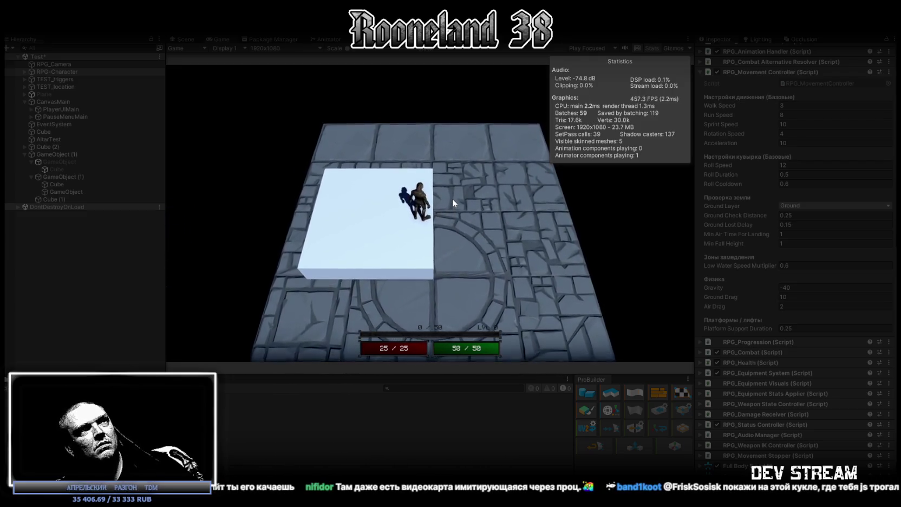
click(63, 177)
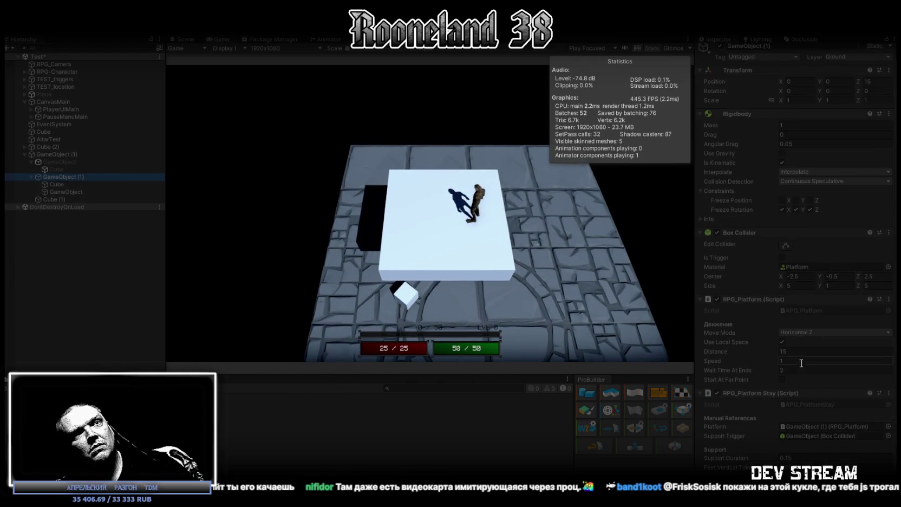
text(5)
key(Return)
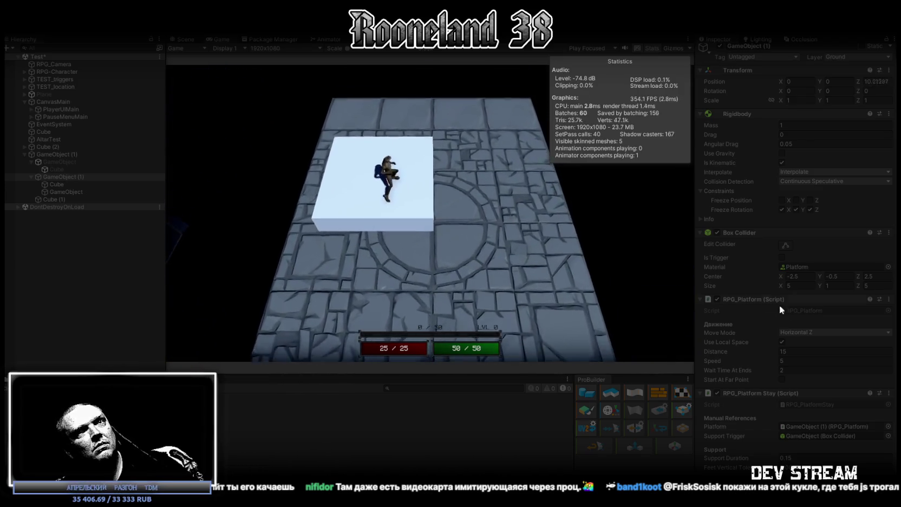
click(794, 360)
text(1)
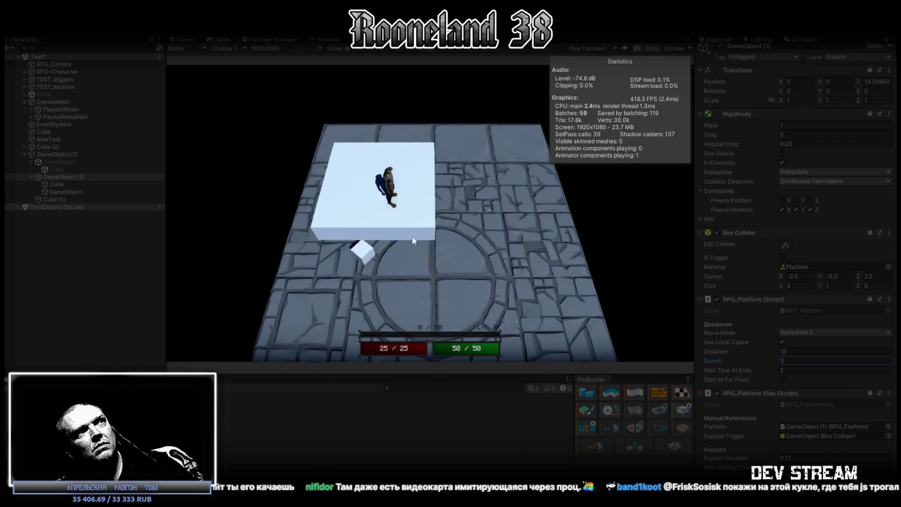
click(434, 239)
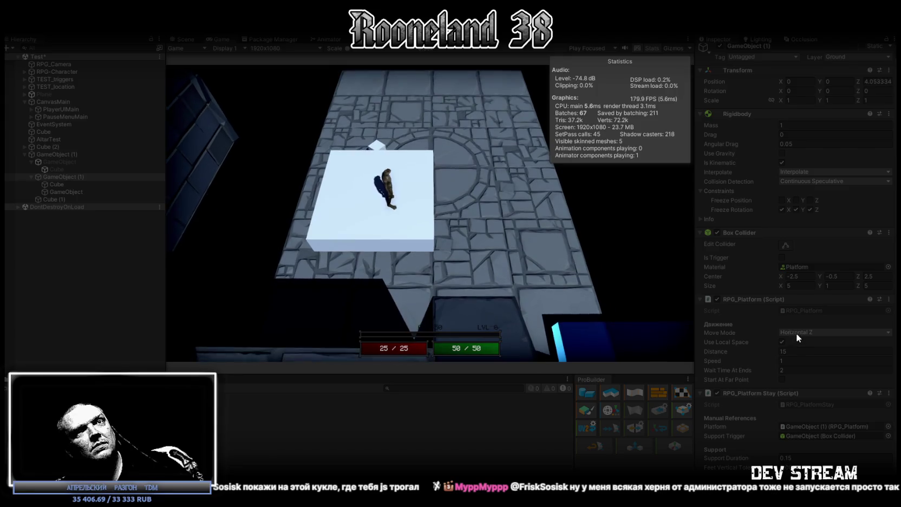
- Switch the platform's Move Mode to Vertical Y and toggle RPG_Platform off and back on
click(798, 333)
click(807, 363)
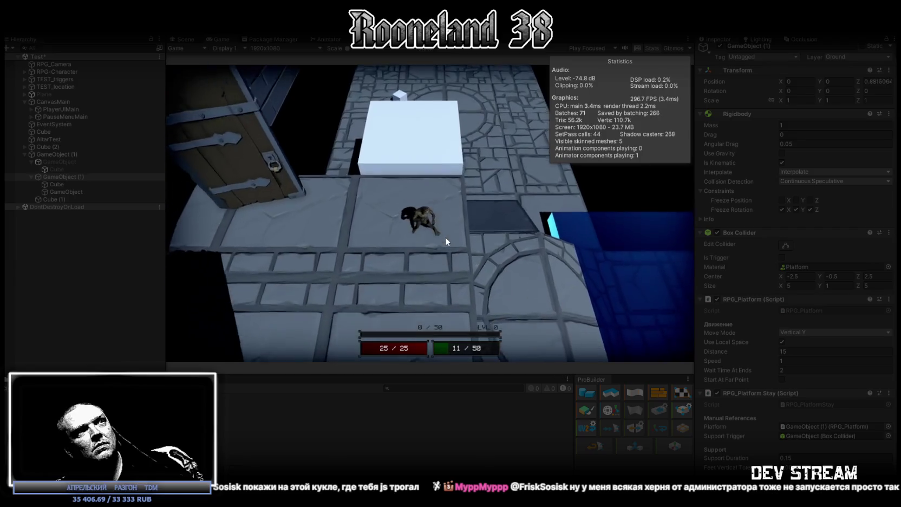
click(717, 300)
click(716, 298)
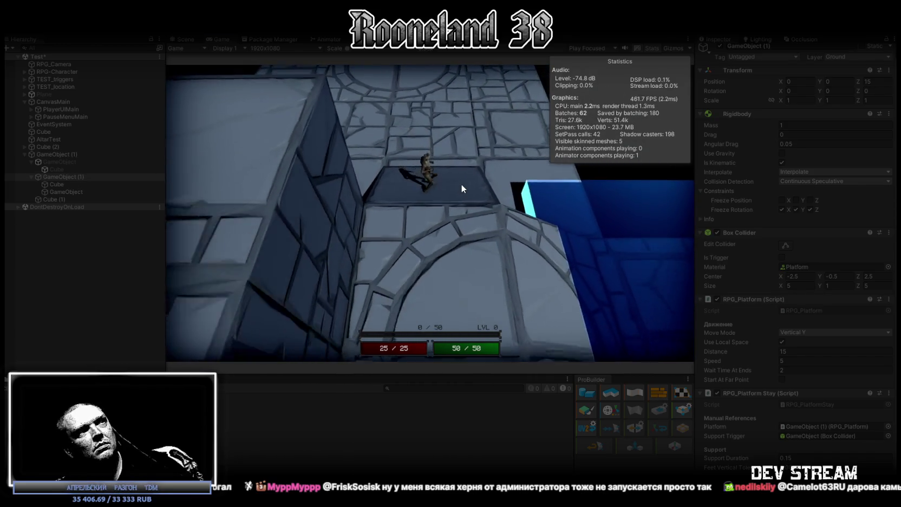
- Walk the character onto the descending white platform with Shift and W, then stop the game
key(shift)
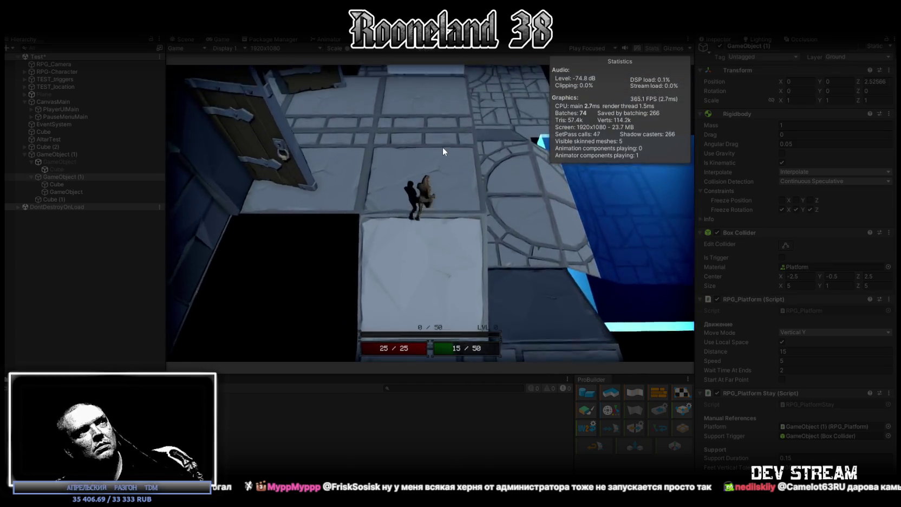
key(w)
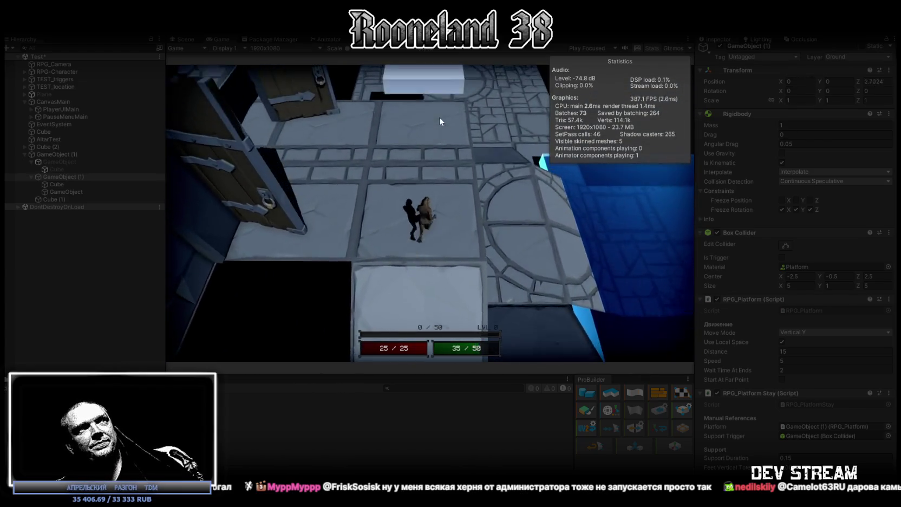
key(w)
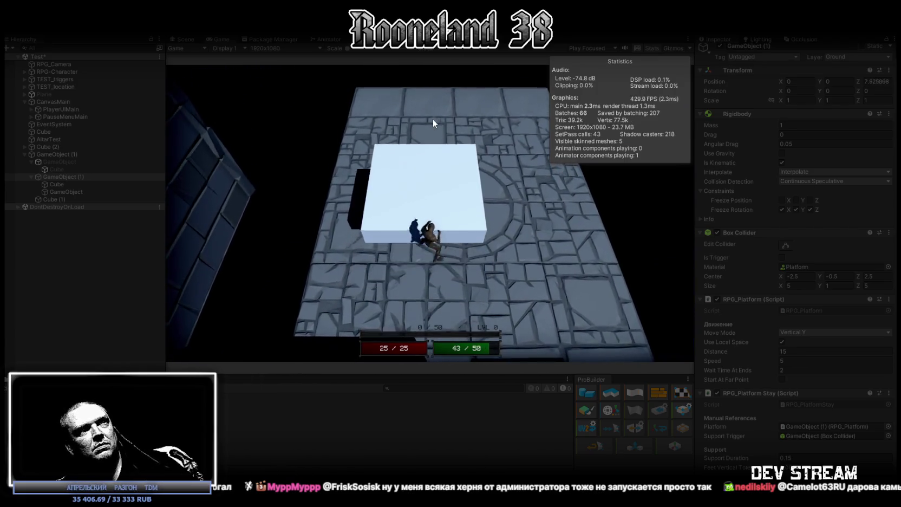
key(w)
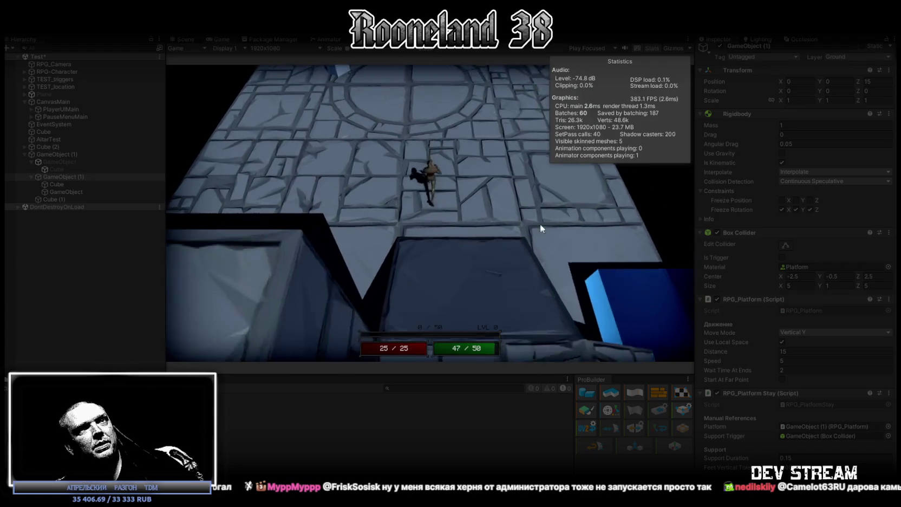
click(455, 28)
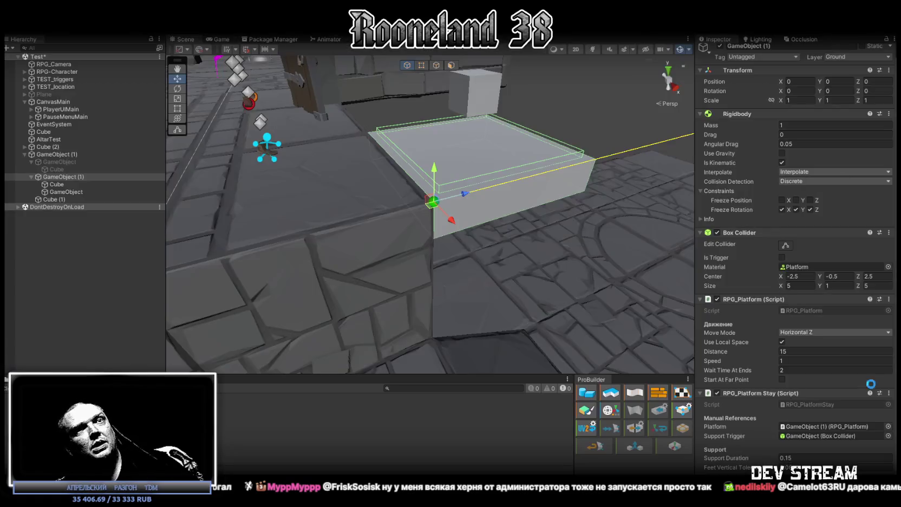
- Choose Vertical Y in the RPG_Platform Move Mode dropdown and run the game
click(807, 332)
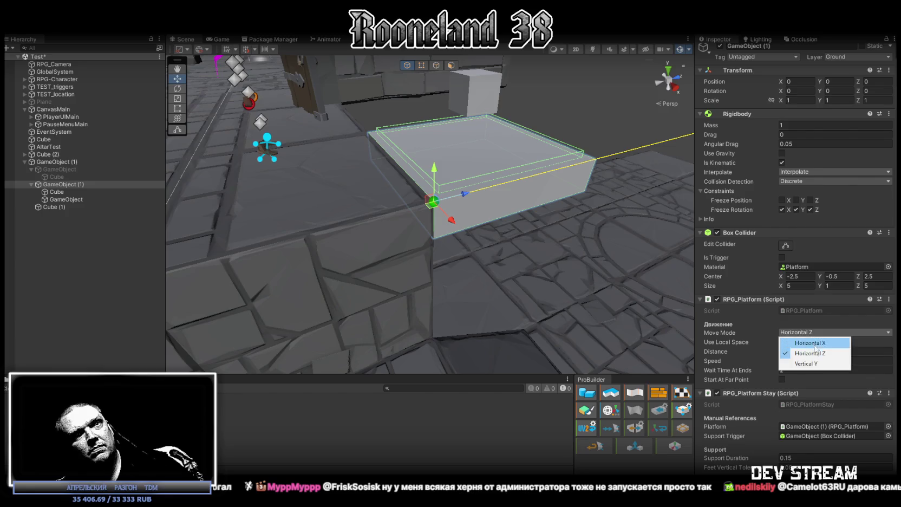
click(809, 364)
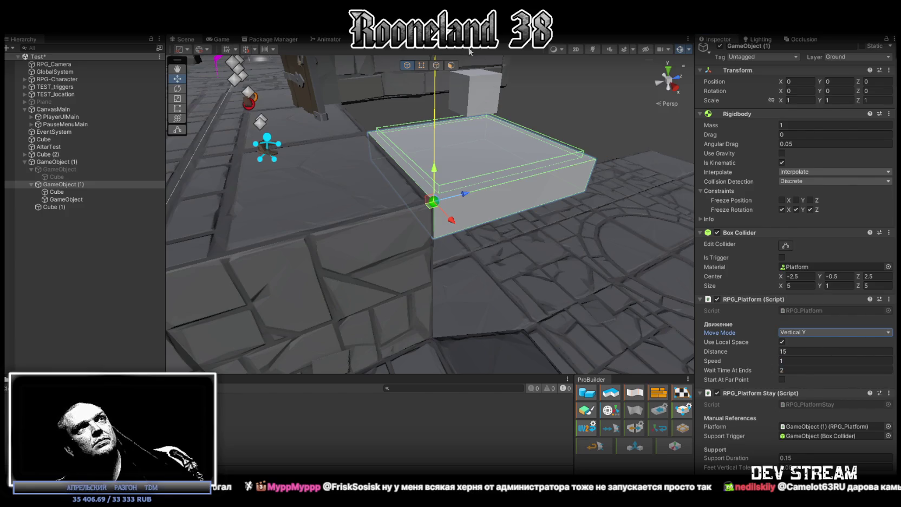
click(455, 27)
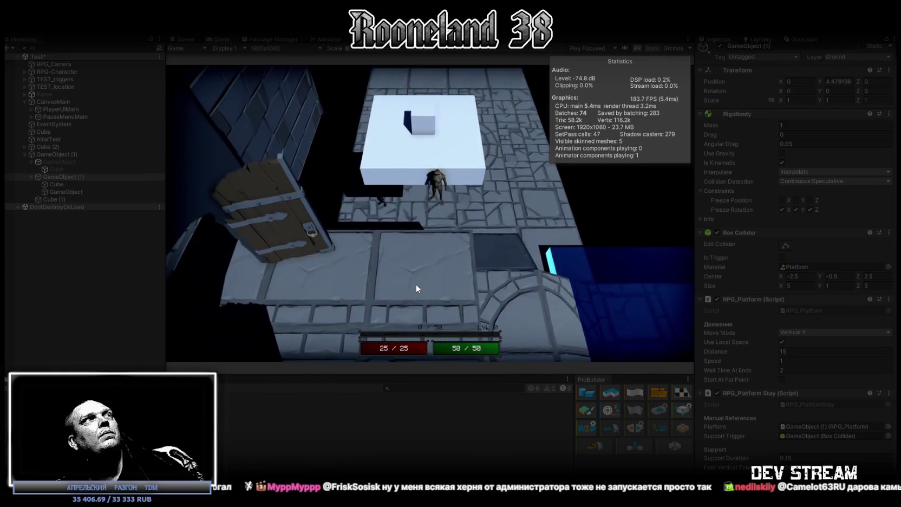
- Exit Play mode with Ctrl+P, keeping the platform on Vertical Y
key(ctrl+p)
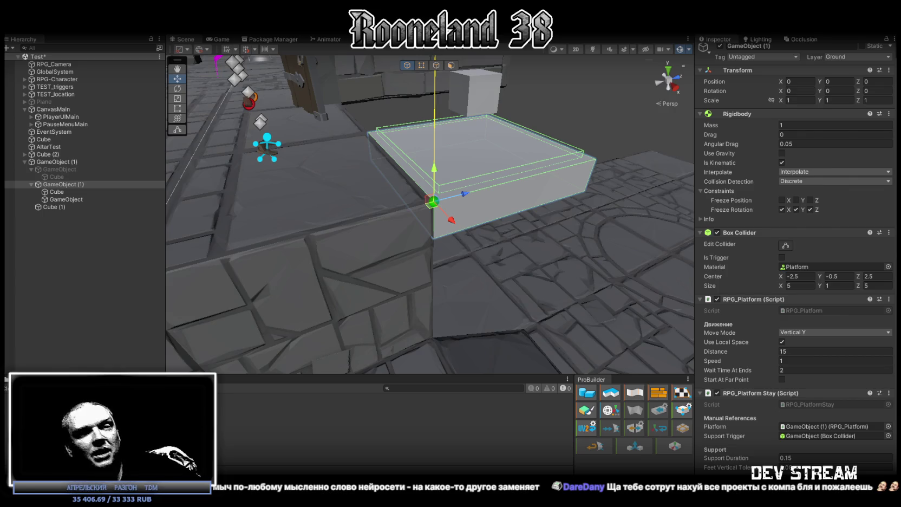
key(alt+Tab)
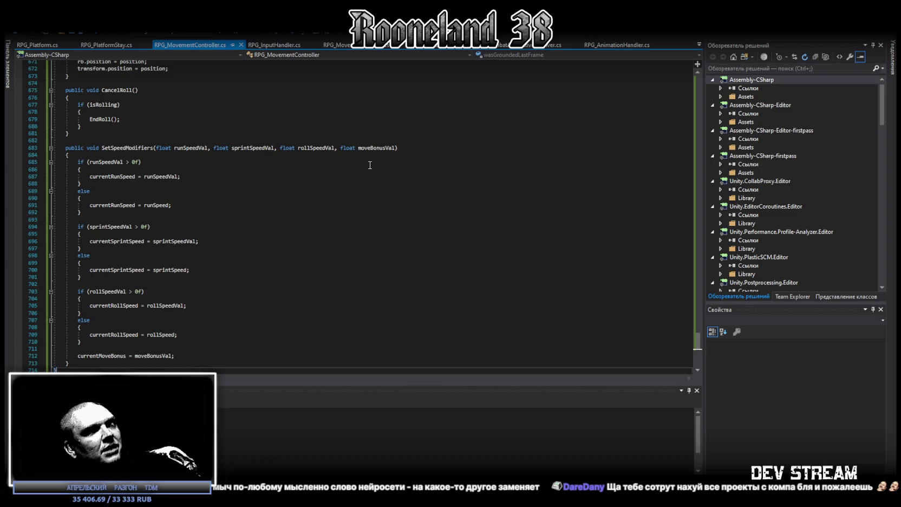
- Replace the entire contents of RPG_PlatformStay.cs with the new pasted code
click(91, 45)
key(ctrl+a)
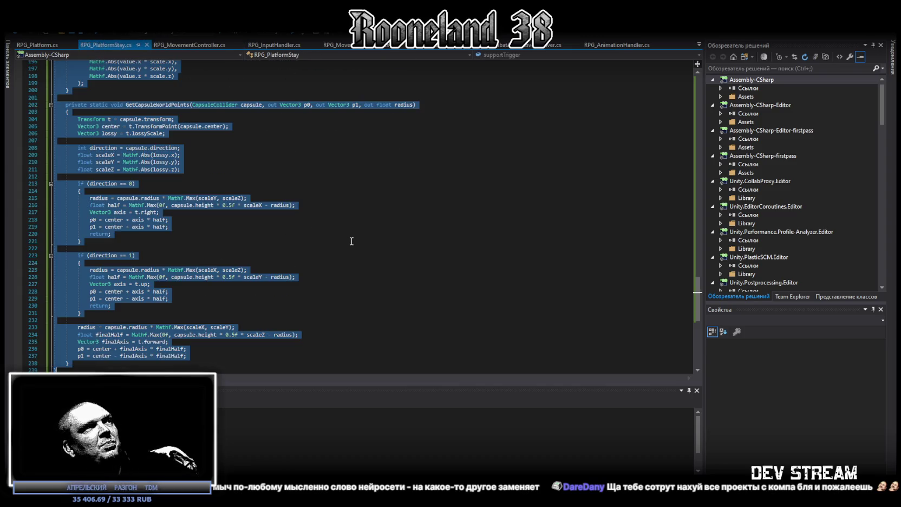
key(ctrl+v)
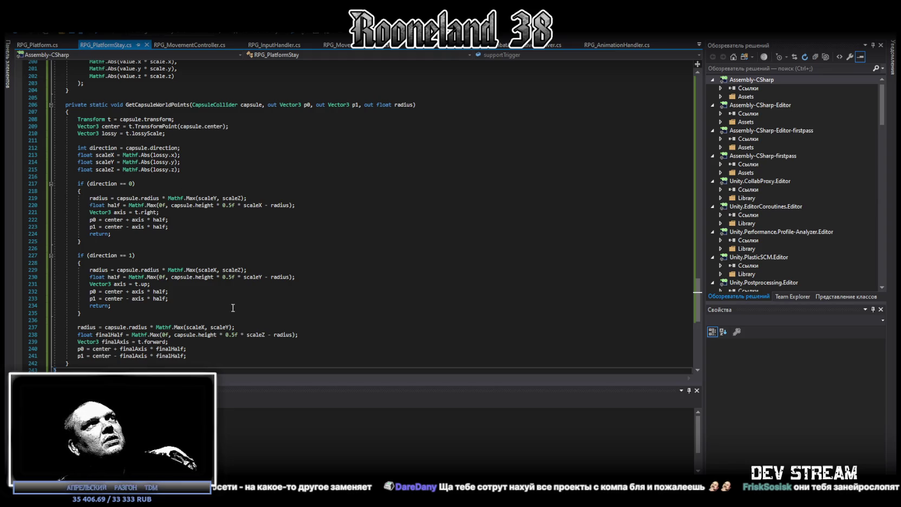
click(330, 290)
key(ctrl+a)
key(Right)
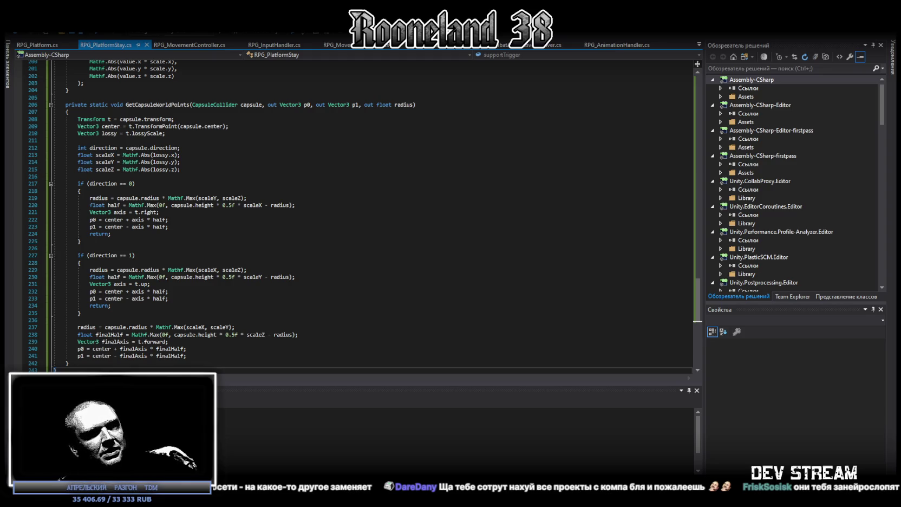
click(190, 45)
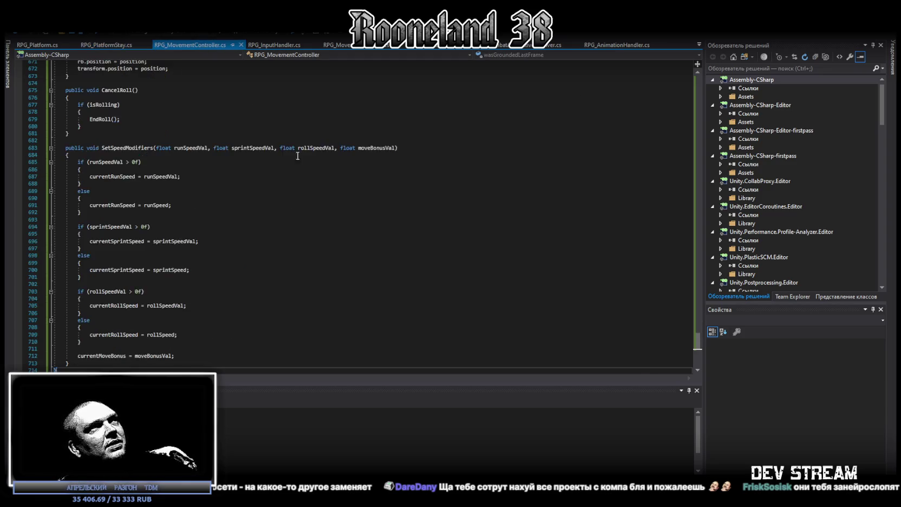
- Paste the updated code over all of RPG_MovementController.cs, save it, and return to Unity
scroll(338, 284, down, 5)
key(ctrl+a)
key(ctrl+v)
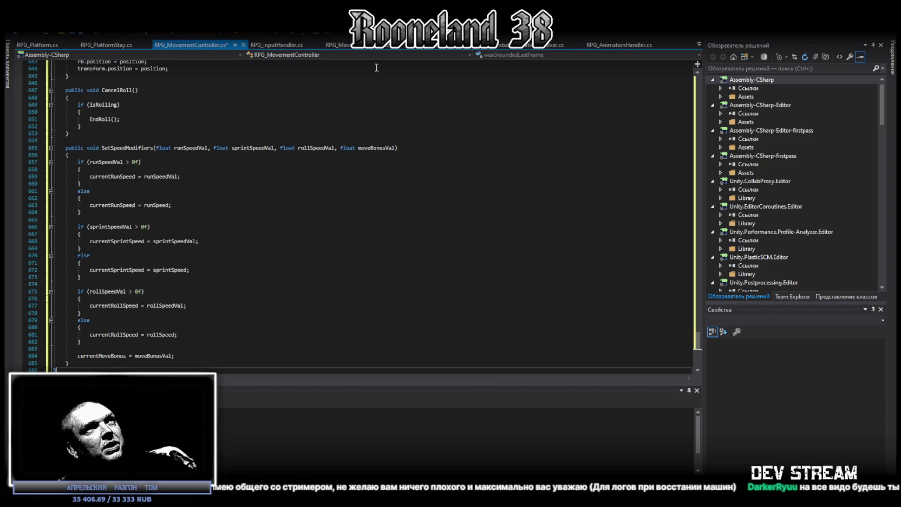
key(ctrl+s)
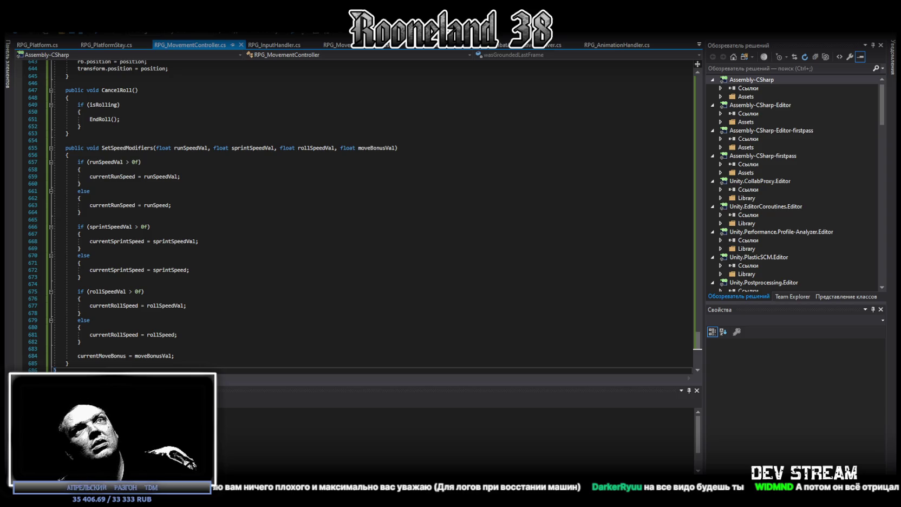
key(alt+Tab)
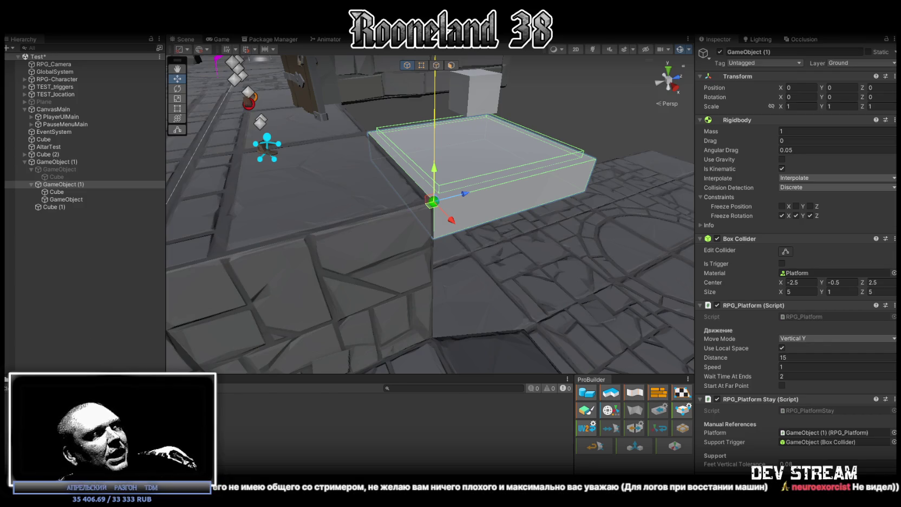
- Orbit and zoom the Scene view around the moving platform
drag(314, 199, 416, 186)
scroll(416, 187, down, 6)
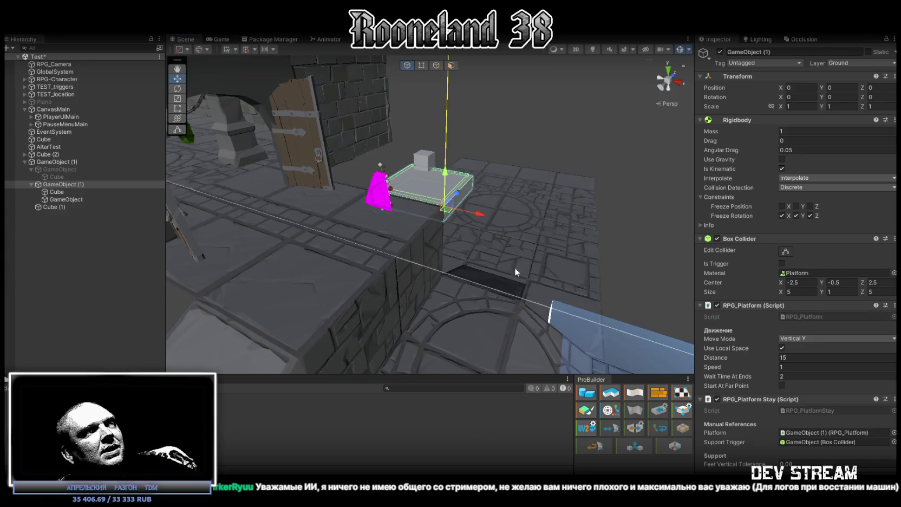
scroll(512, 316, up, 5)
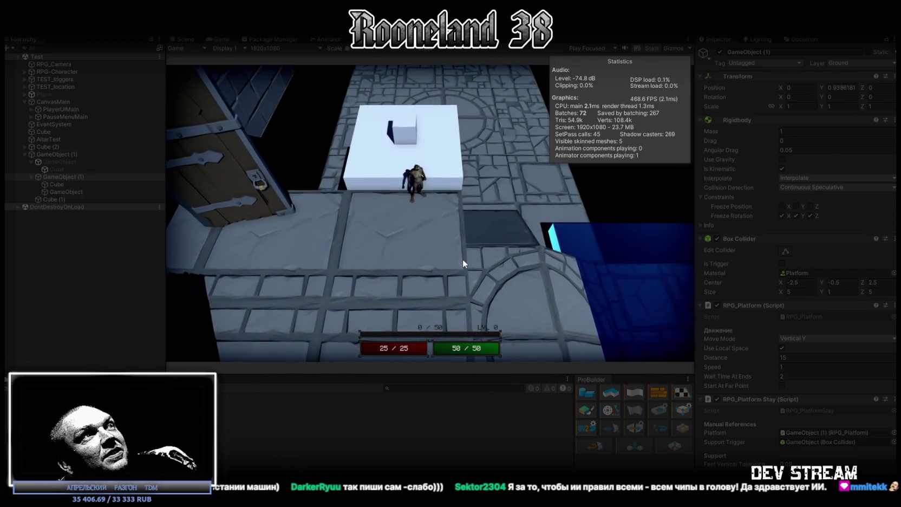
- Walk the character toward the cube and settle the platform Speed back at 1
key(w)
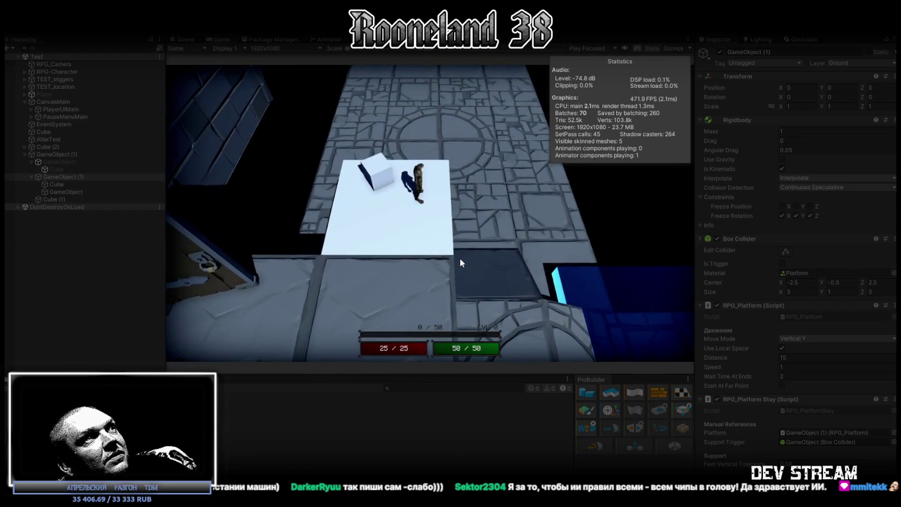
drag(763, 369, 780, 370)
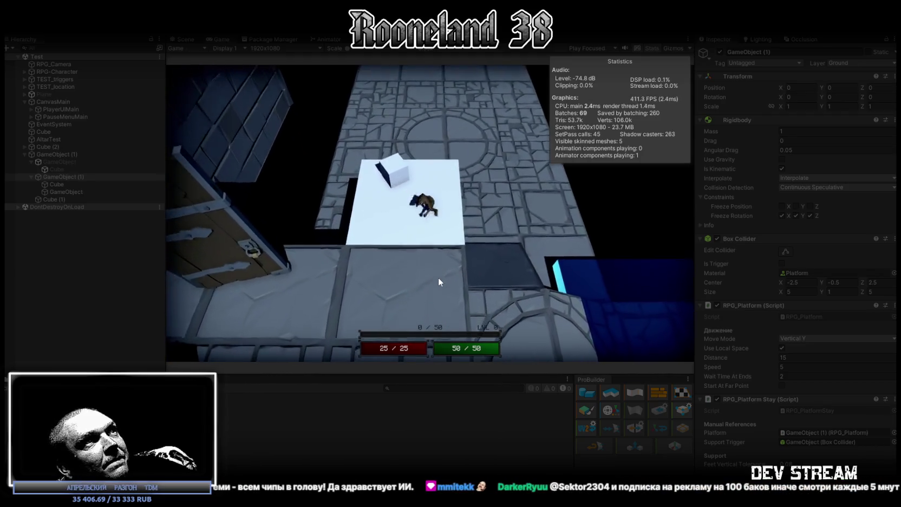
text(5)
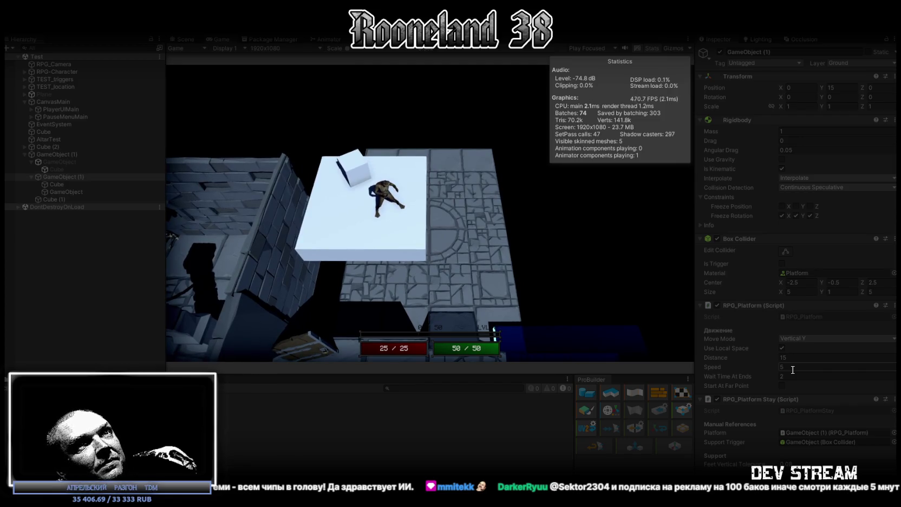
text(1)
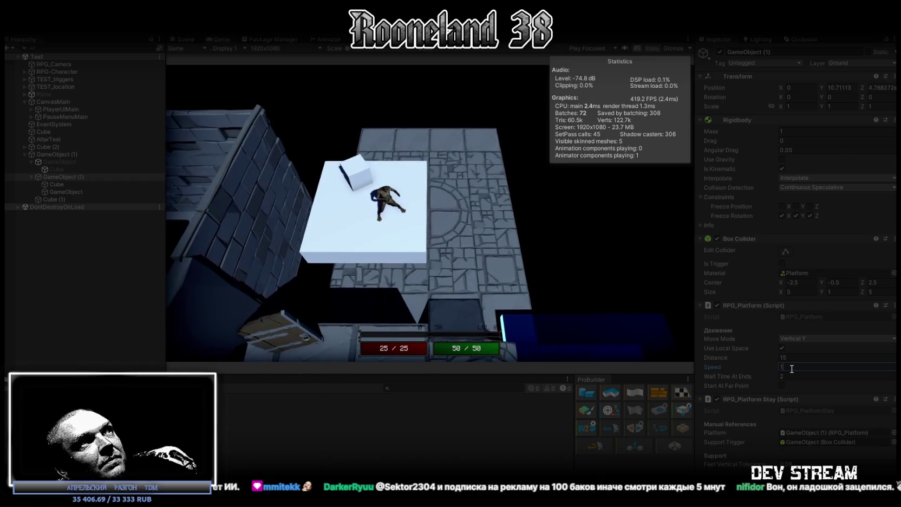
click(574, 163)
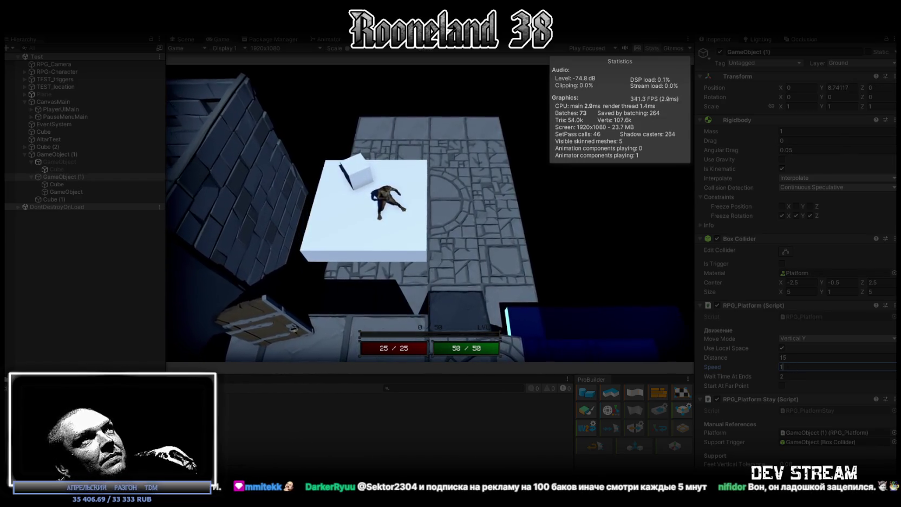
- Stop play and set the platform's Move Mode to Horizontal Z
key(ctrl+p)
click(802, 337)
click(810, 359)
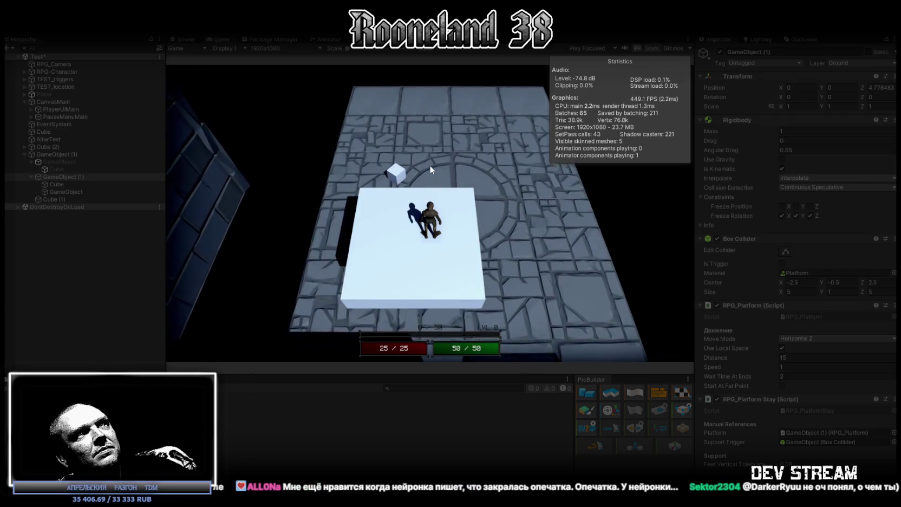
- Try platform Speed 5, revert to 1, maximize the Game view to test, then stop play
click(802, 367)
text(5)
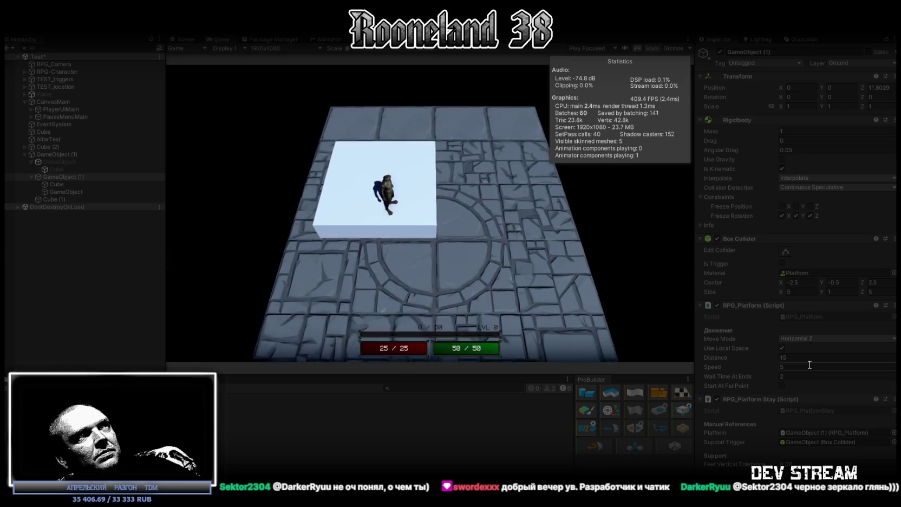
click(794, 367)
text(1)
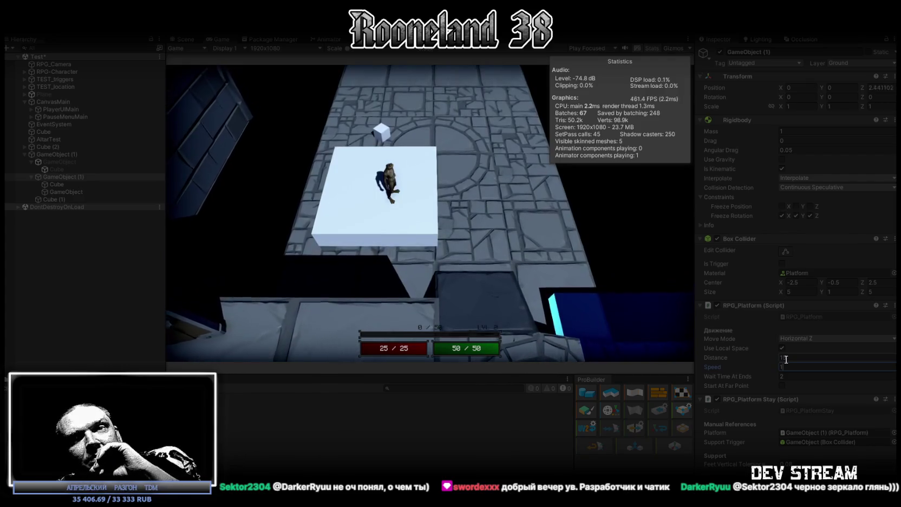
double_click(222, 39)
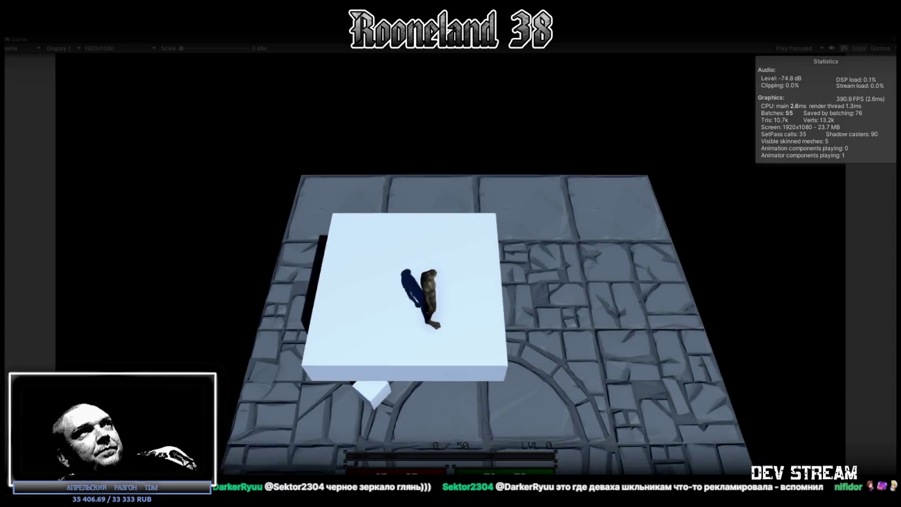
key(ctrl+p)
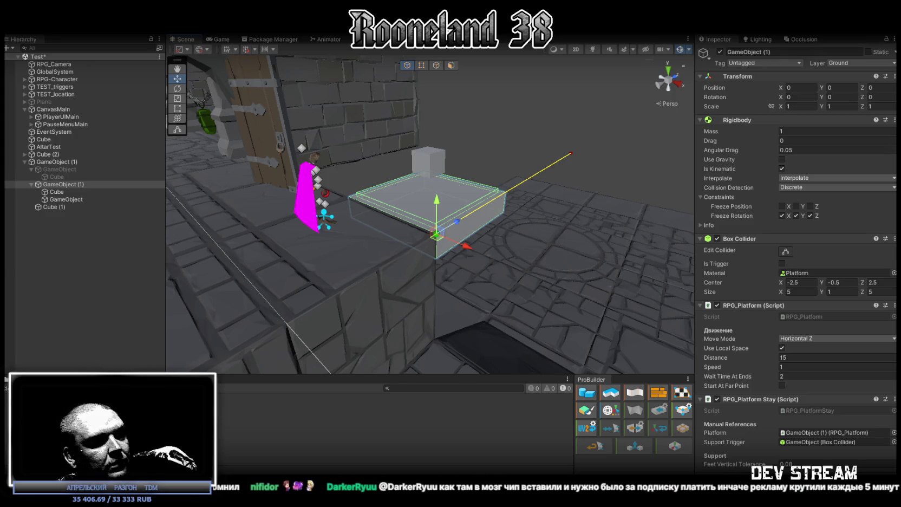
- Inspect GameObject, Cube, GameObject (1), RPG-Character and Cube (1) in the Hierarchy
click(62, 200)
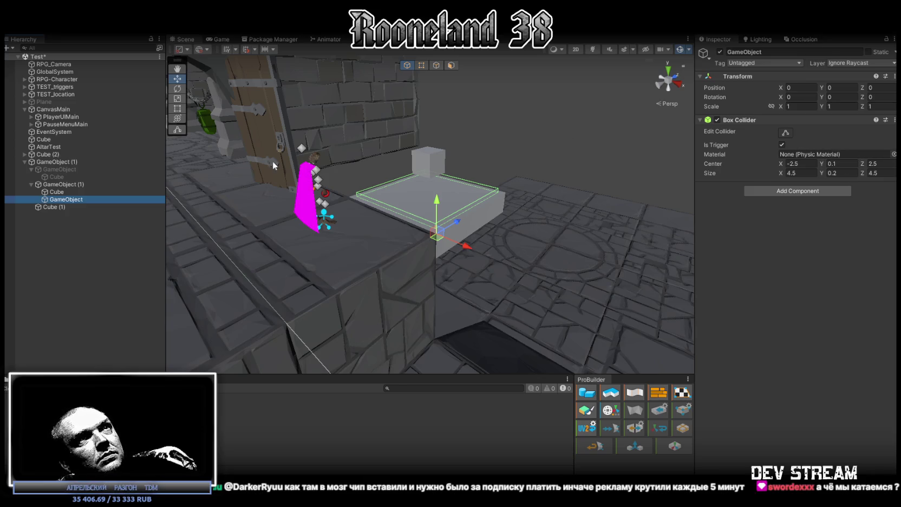
click(56, 193)
click(59, 185)
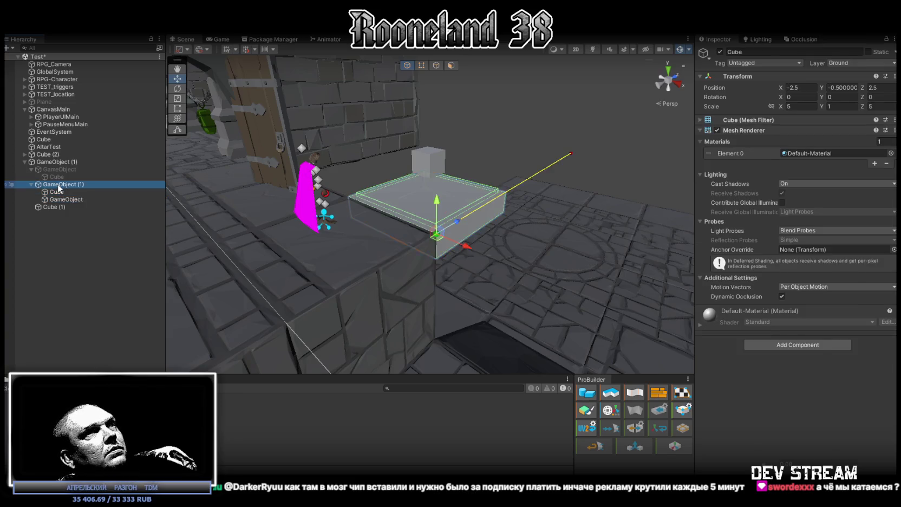
click(56, 79)
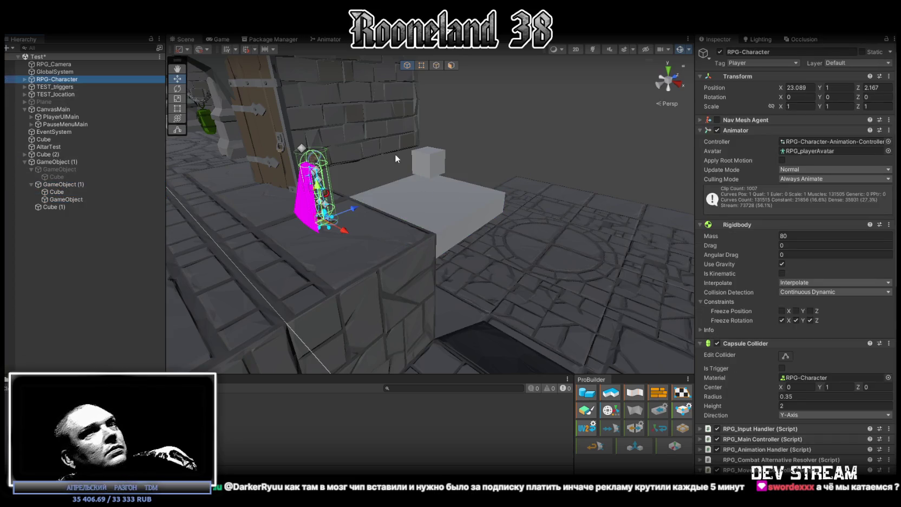
scroll(804, 322, down, 10)
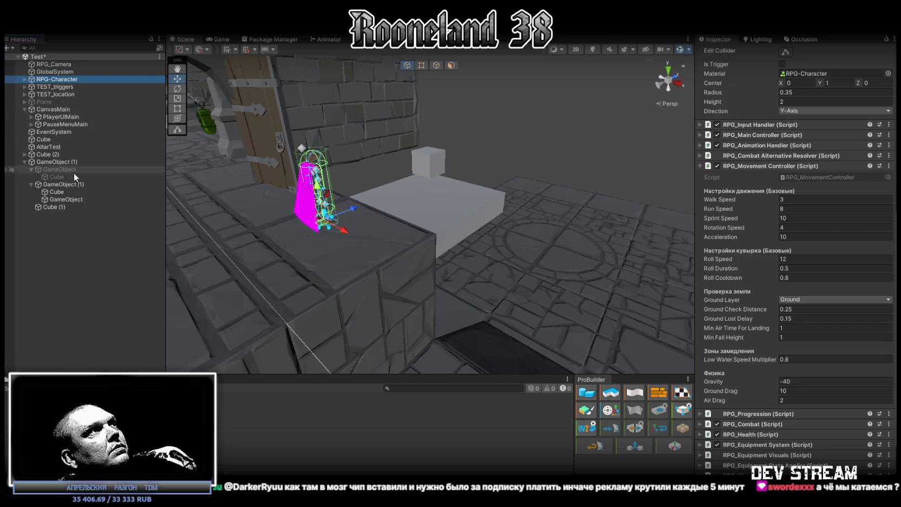
click(68, 199)
click(67, 192)
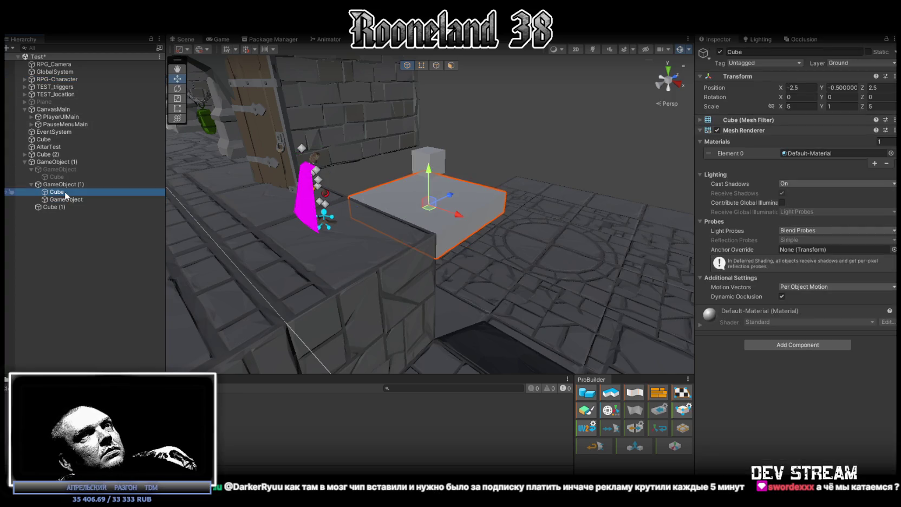
click(60, 206)
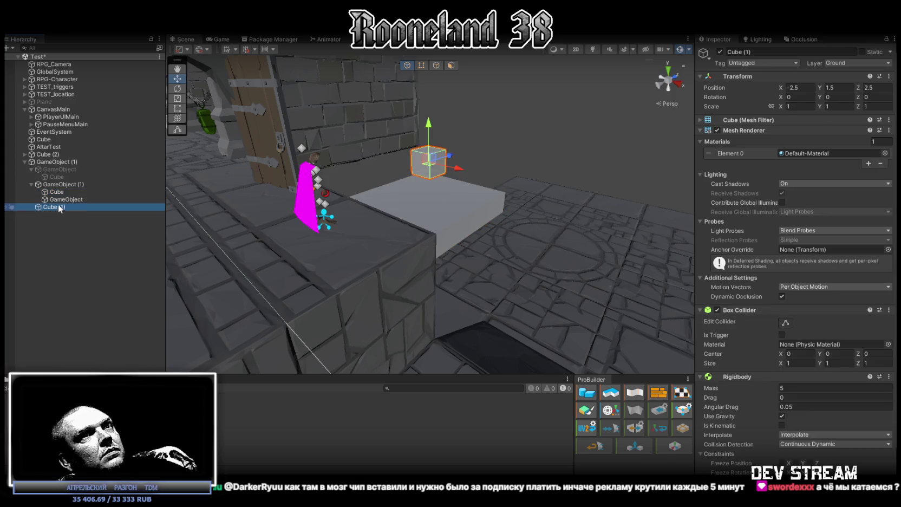
key(alt+Tab)
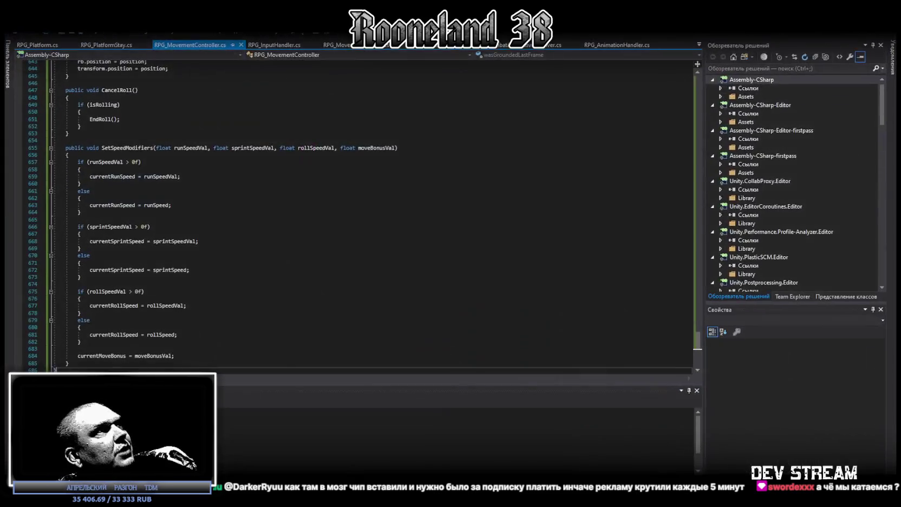
- Search RPG_PlatformStay.cs for 'player'
click(105, 44)
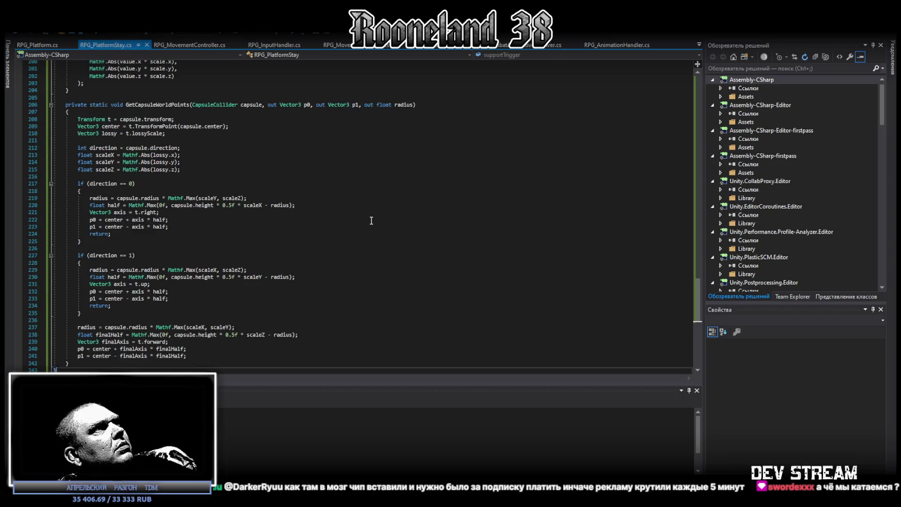
click(372, 219)
key(ctrl+f)
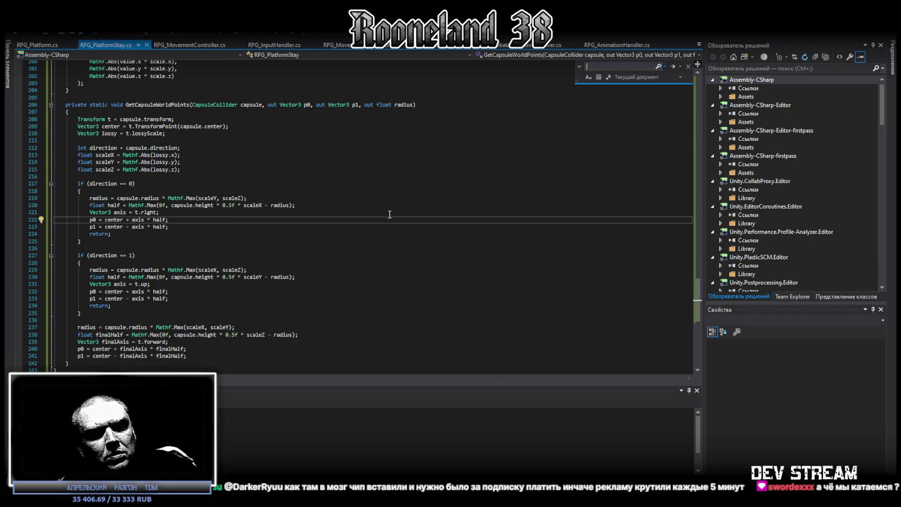
text(player)
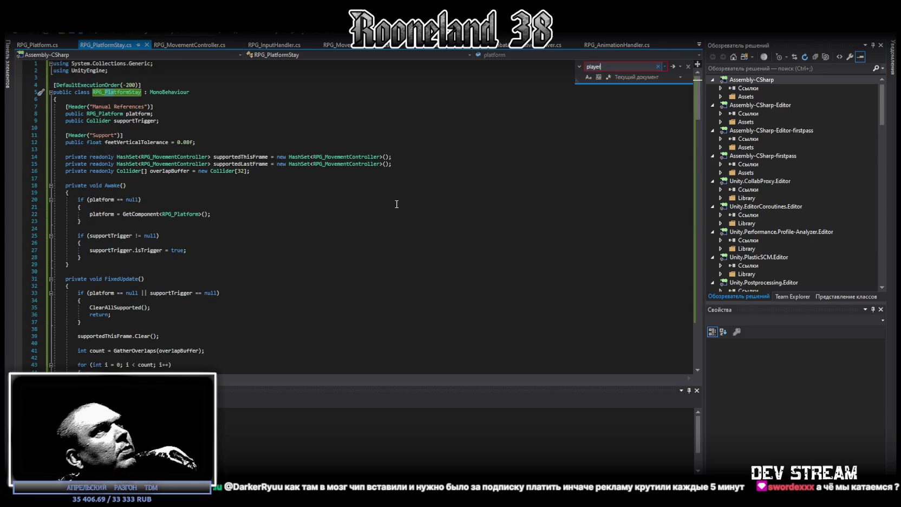
mouse_move(266, 160)
text(trigger)
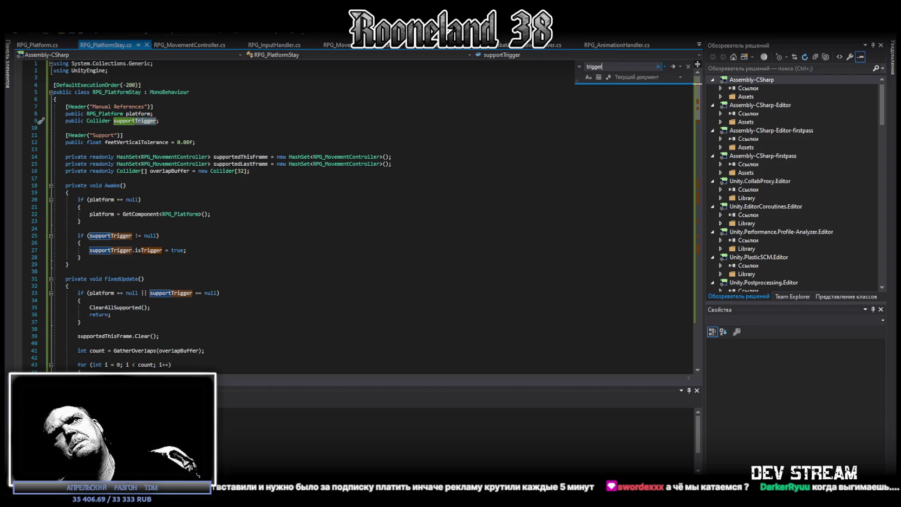
- Select all the code in RPG_Platform.cs, then return to RPG_PlatformStay.cs
key(alt+Tab)
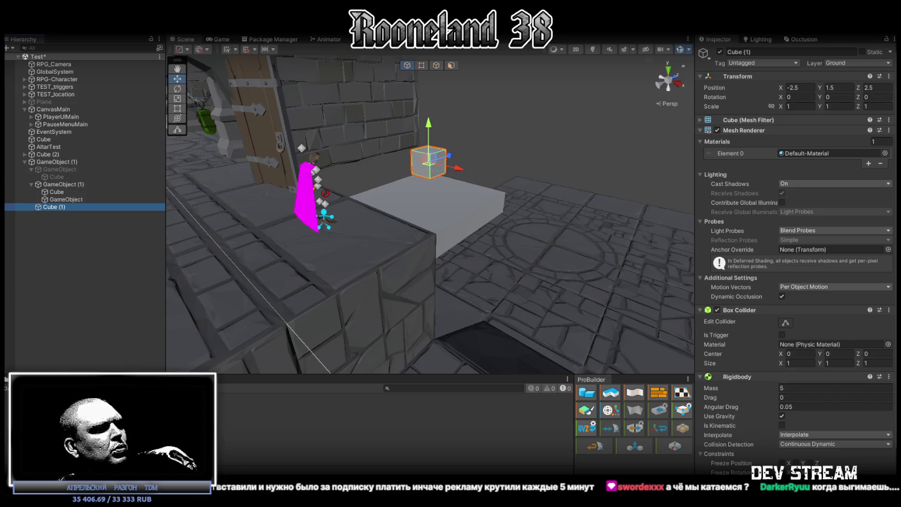
key(alt+Tab)
click(49, 48)
scroll(209, 292, down, 10)
key(ctrl+a)
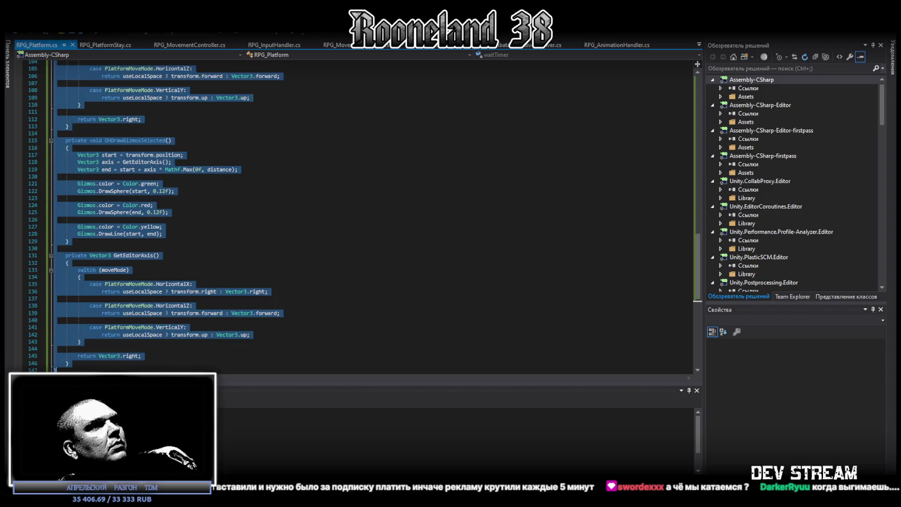
key(alt+Tab)
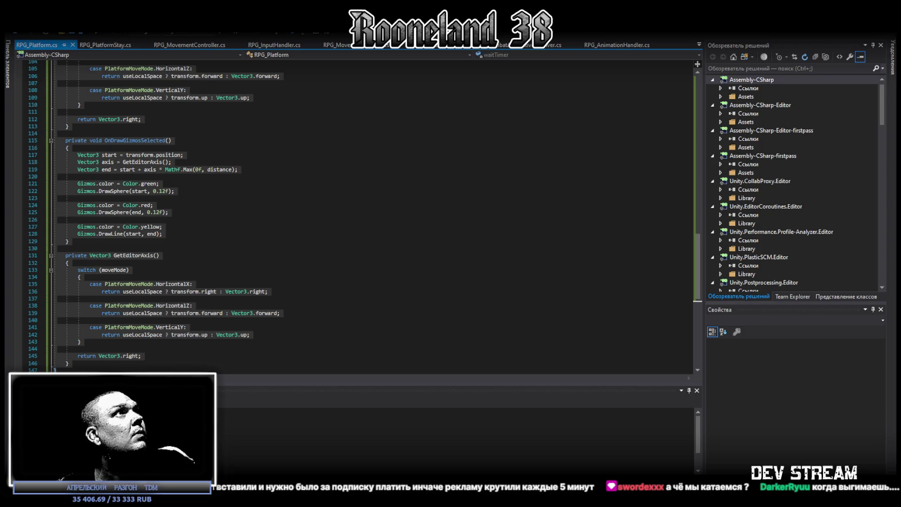
click(118, 46)
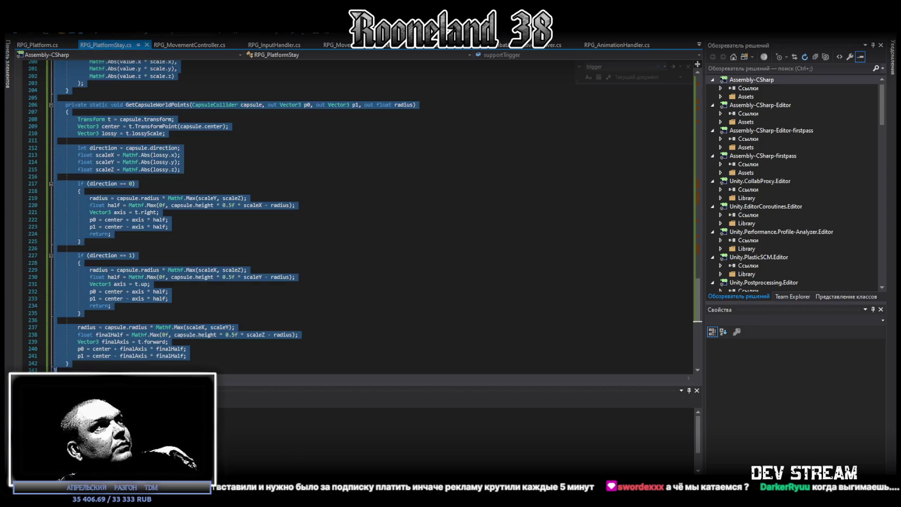
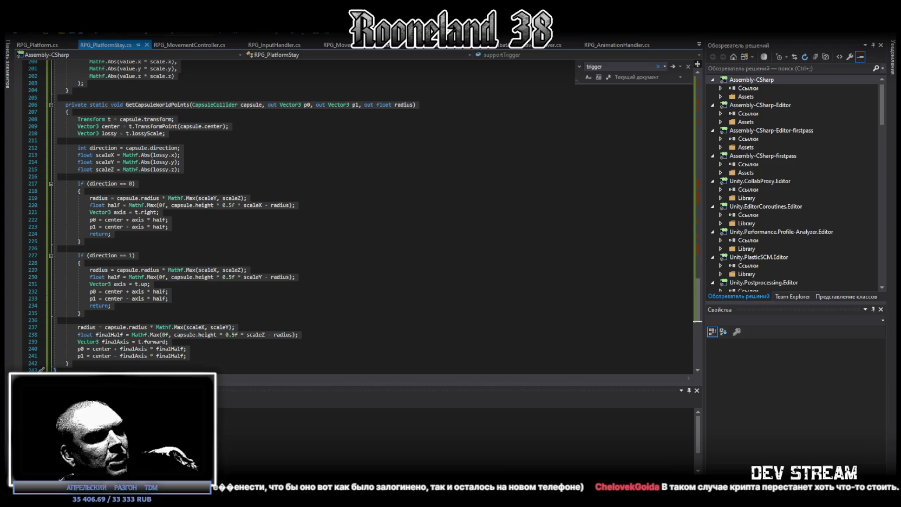
- Replace all of RPG_PlatformStay's code with the updated version
click(310, 284)
key(ctrl+a)
key(ctrl+v)
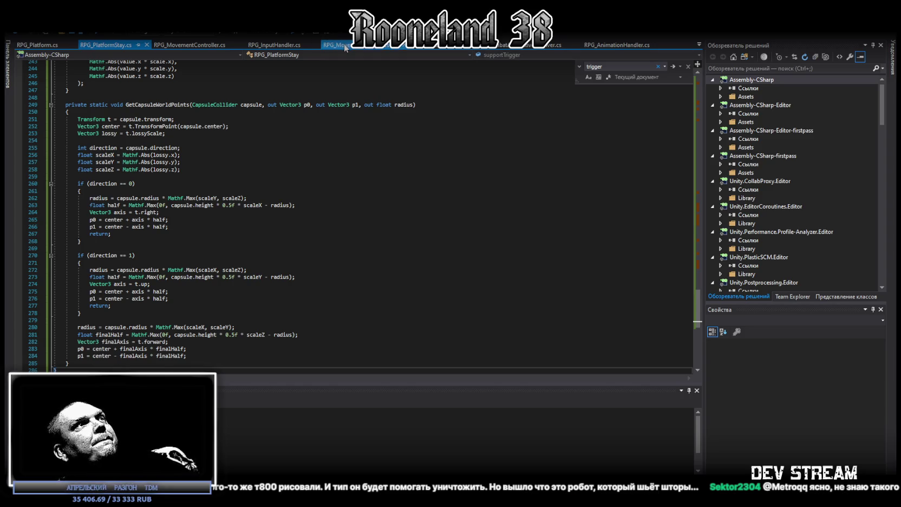
- Look over the RPG_MovementController script, then return to Unity so the scripts recompile
click(189, 45)
key(ctrl+a)
click(353, 235)
key(alt+Tab)
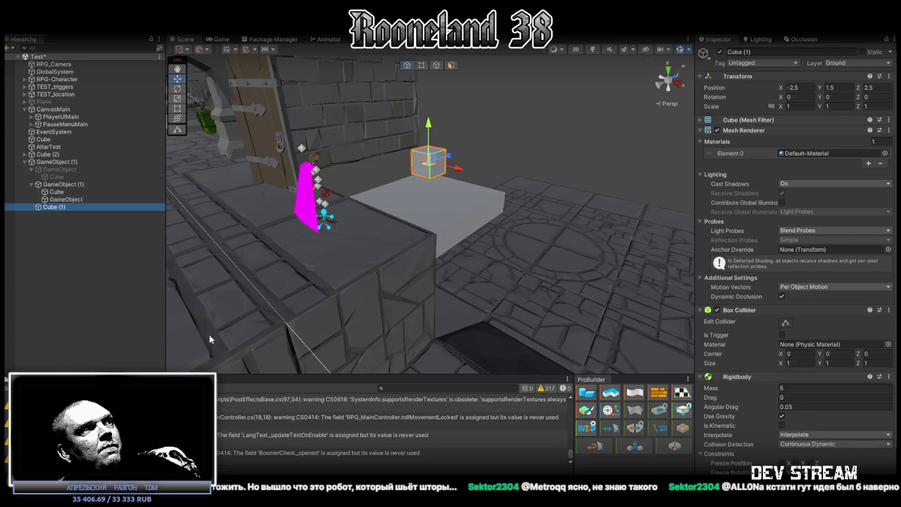
- On GameObject (1), set Platform Check Up Offset to 0.05, then move the character onto the platform
click(449, 203)
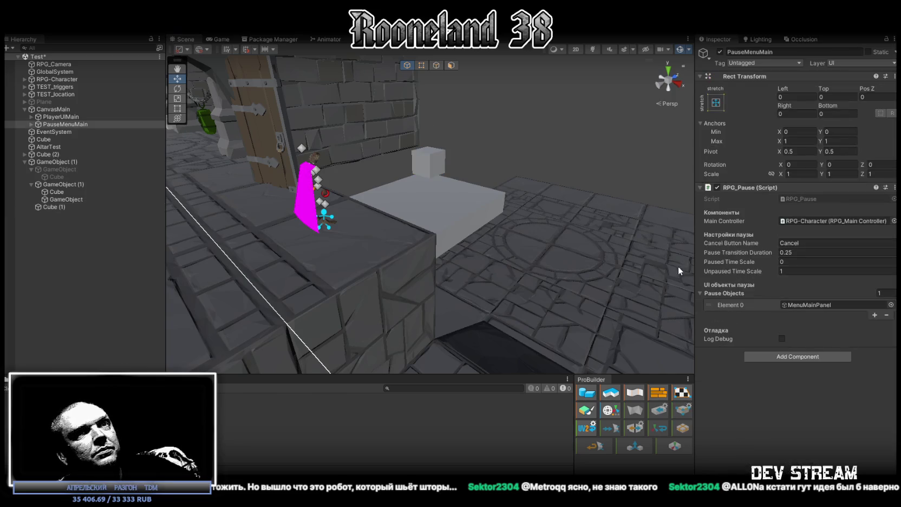
mouse_move(446, 203)
mouse_down()
mouse_move(544, 207)
mouse_move(433, 215)
mouse_up()
click(431, 215)
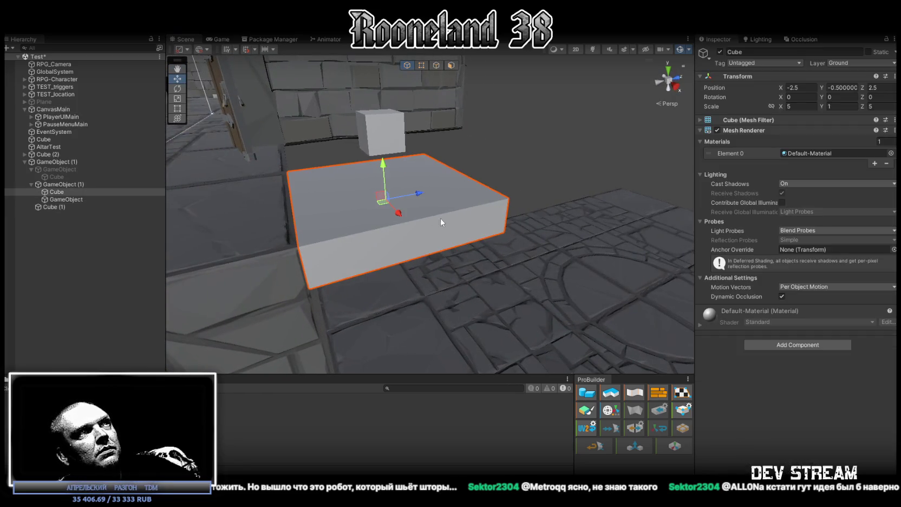
click(94, 186)
scroll(755, 348, down, 2)
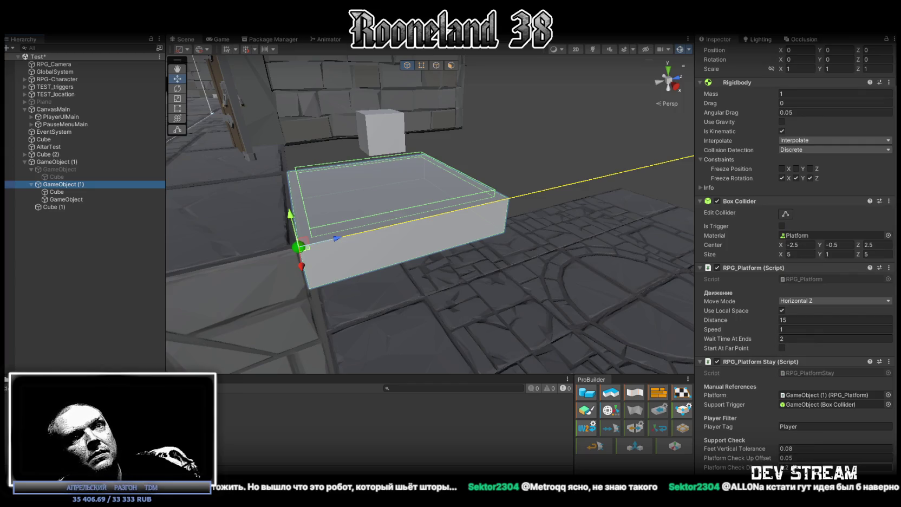
click(791, 458)
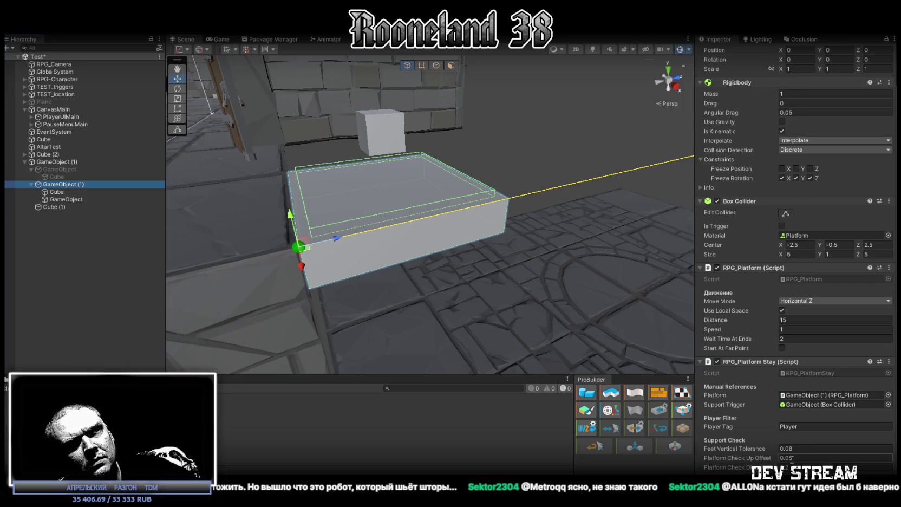
mouse_move(574, 282)
mouse_down()
mouse_move(520, 306)
mouse_move(482, 308)
mouse_move(560, 312)
mouse_up()
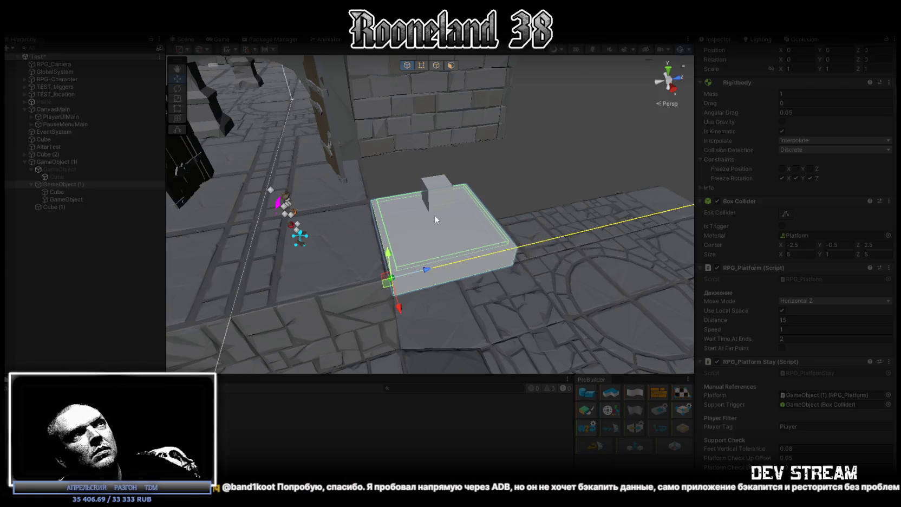
key(space)
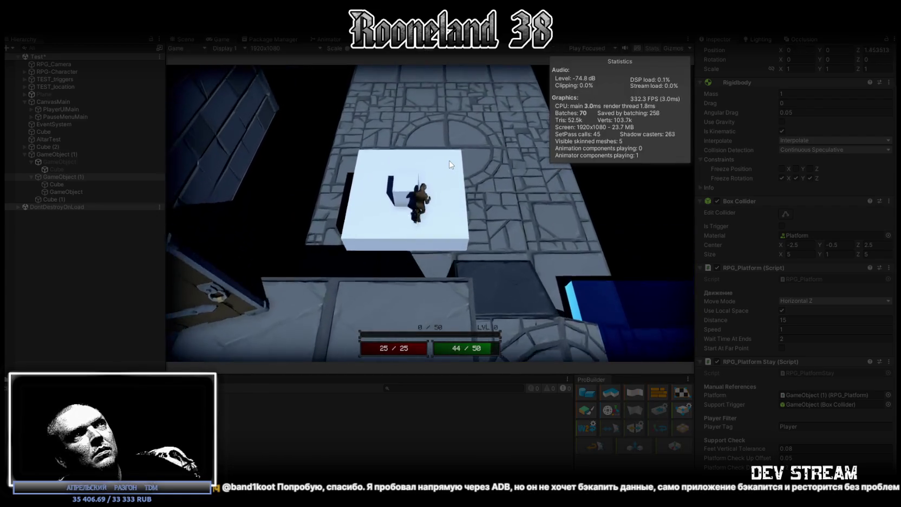
- Enter a new RPG_Platform Speed value and stop the running game
double_click(793, 329)
text(5)
text(1)
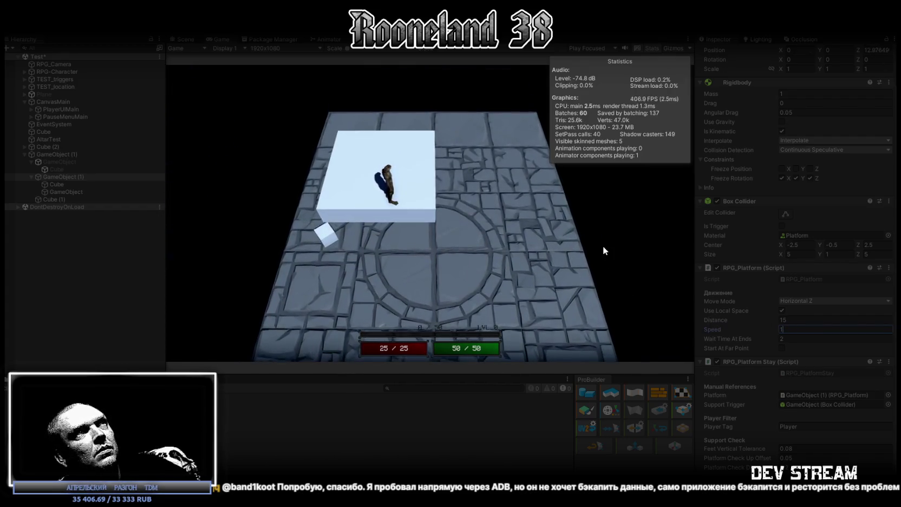
key(ctrl+p)
- Switch Move Mode from Horizontal Z to Vertical Y and replay, walking onto the rising platform
click(816, 301)
click(800, 330)
key(ctrl+p)
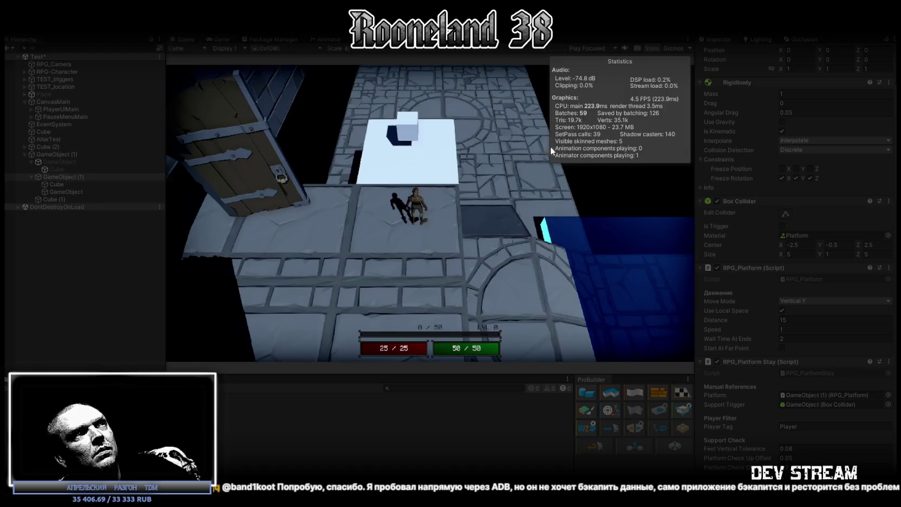
key(w)
text(22)
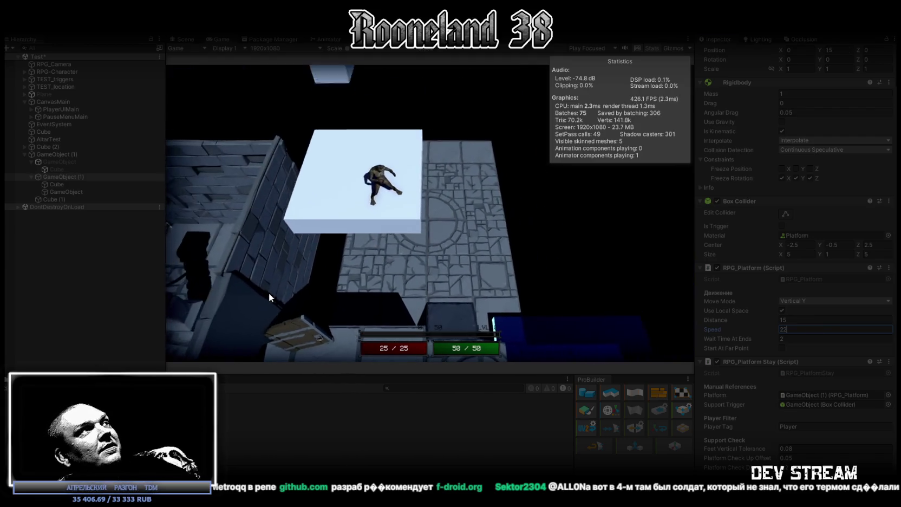
- Give the support trigger's Box Collider Center Y 12 and Size Y 24
click(79, 194)
click(847, 163)
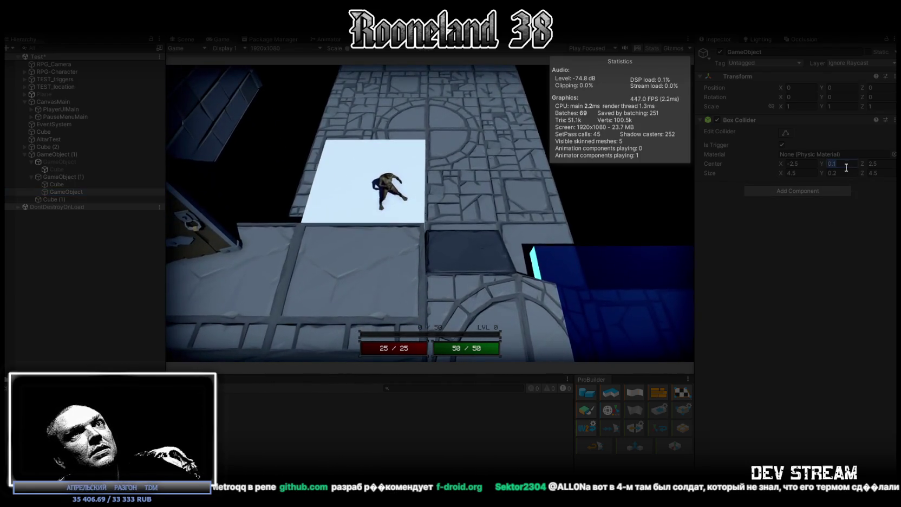
text(12)
click(842, 172)
text(24)
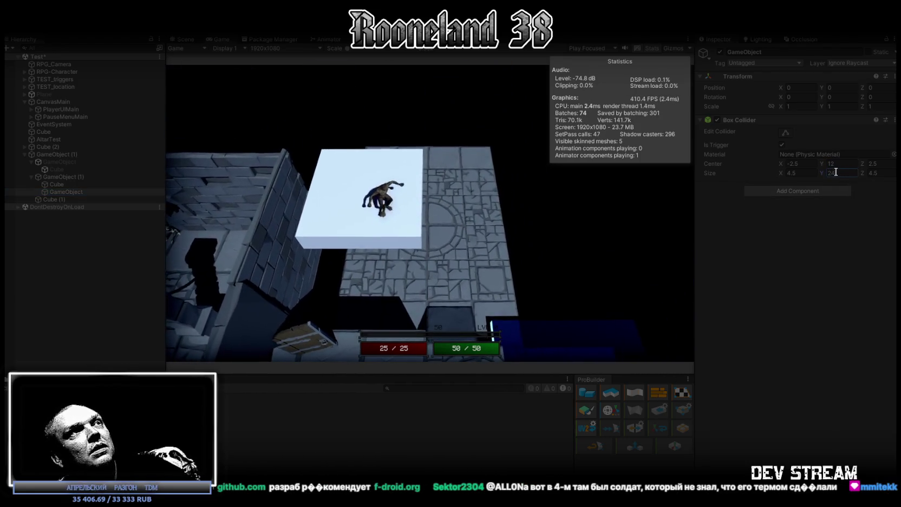
key(Return)
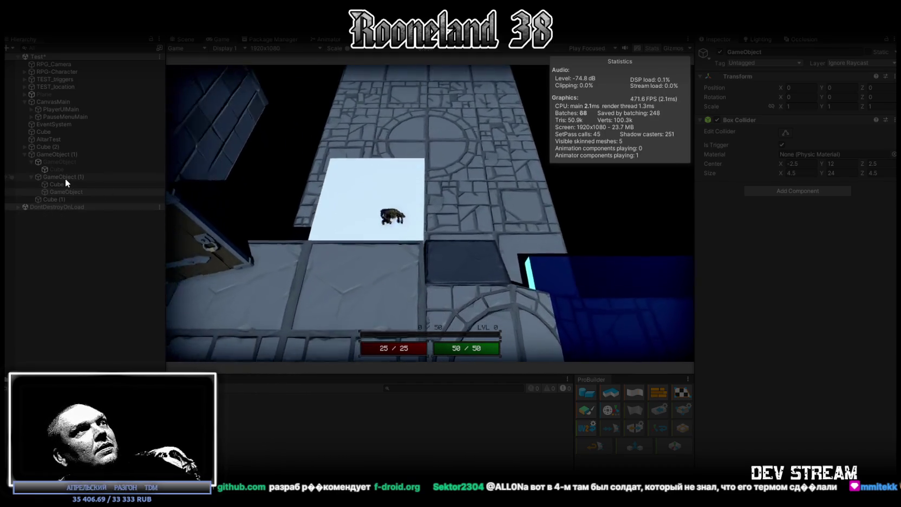
- Set GameObject (1)'s platform Speed to 5
click(65, 179)
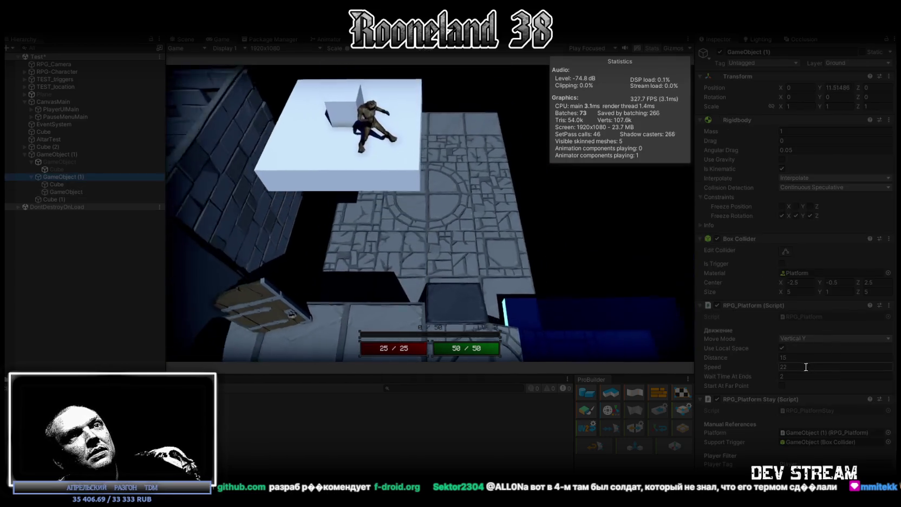
click(797, 368)
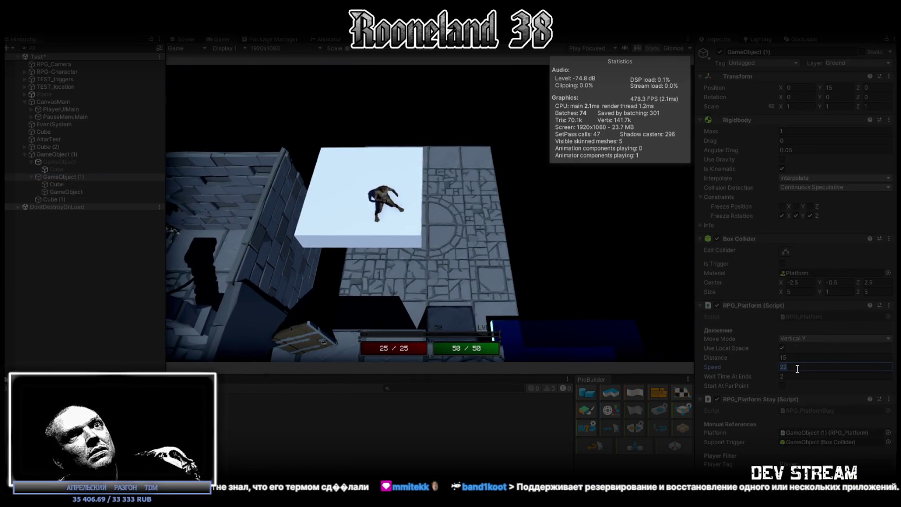
text(5)
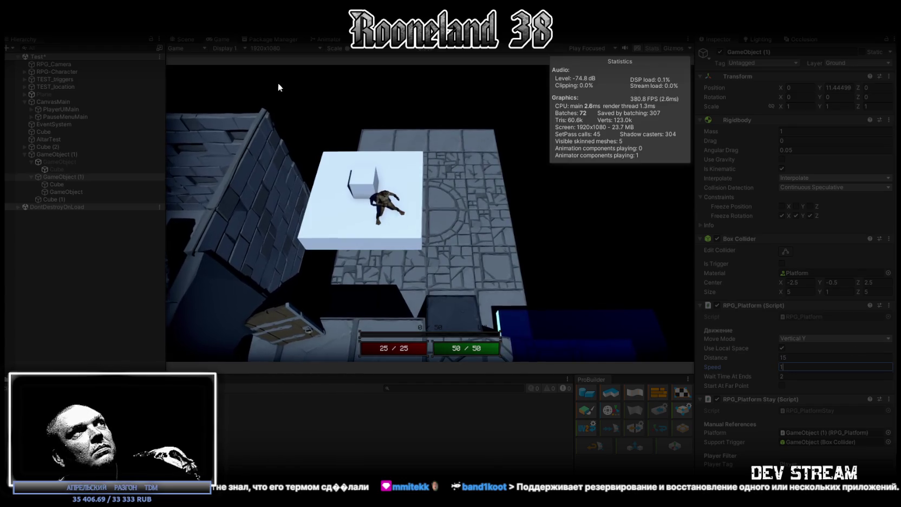
- Frame and orbit the Scene view around the character riding the moving platform
click(182, 38)
key(f)
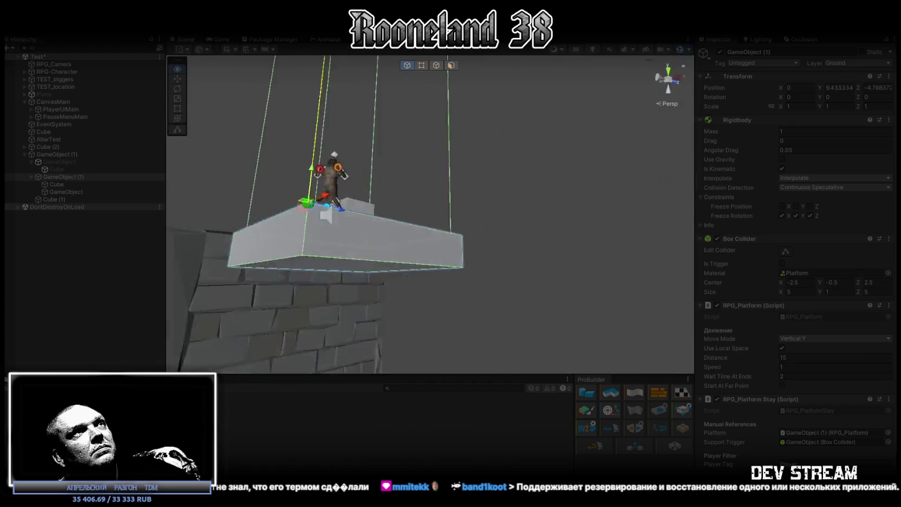
scroll(551, 97, up, 6)
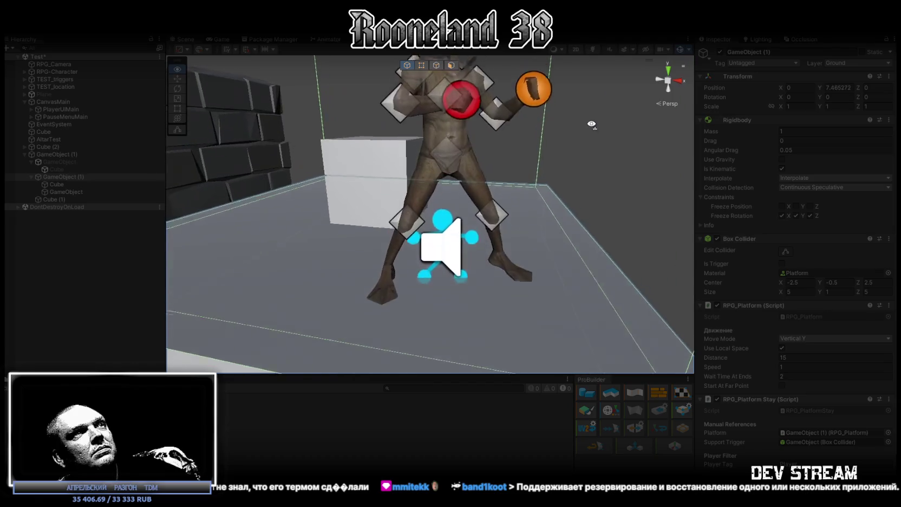
mouse_move(592, 124)
mouse_down()
mouse_move(615, 112)
mouse_move(625, 229)
mouse_up()
scroll(812, 444, down, 2)
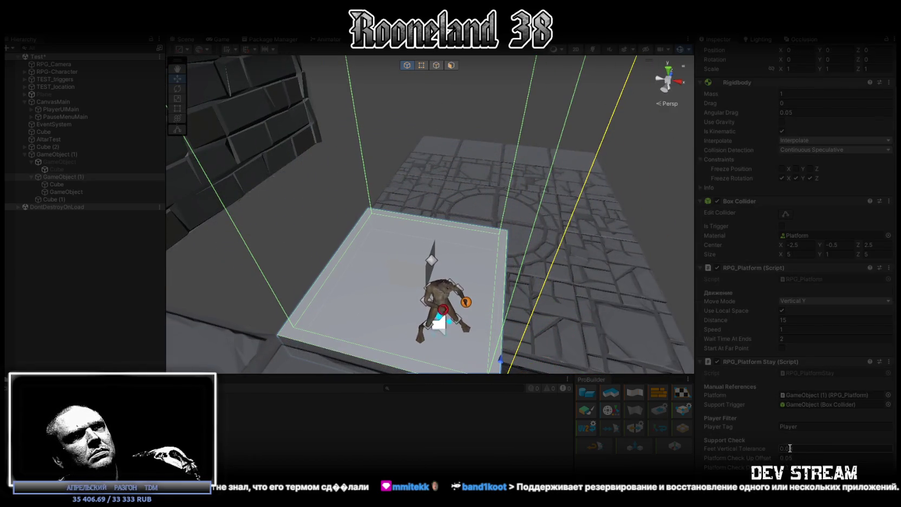
mouse_move(541, 255)
mouse_down()
mouse_move(562, 220)
mouse_move(555, 202)
mouse_move(556, 285)
mouse_up()
scroll(553, 246, up, 5)
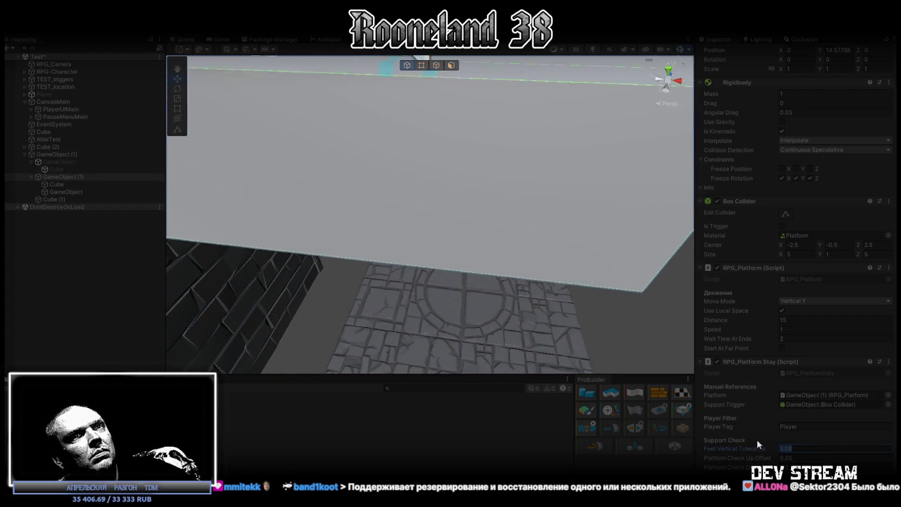
- Try platform Speed 2 then 3, with Feet Vertical Tolerance 0.1
double_click(782, 445)
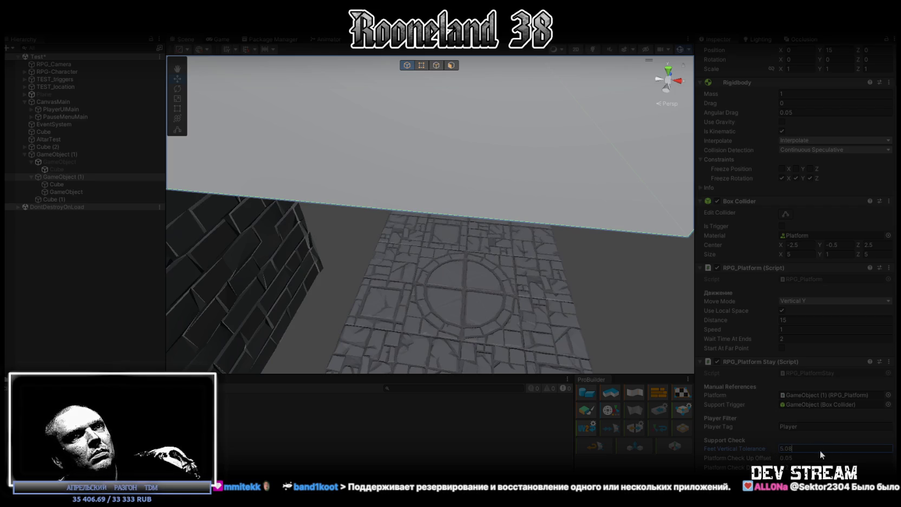
text(0.05)
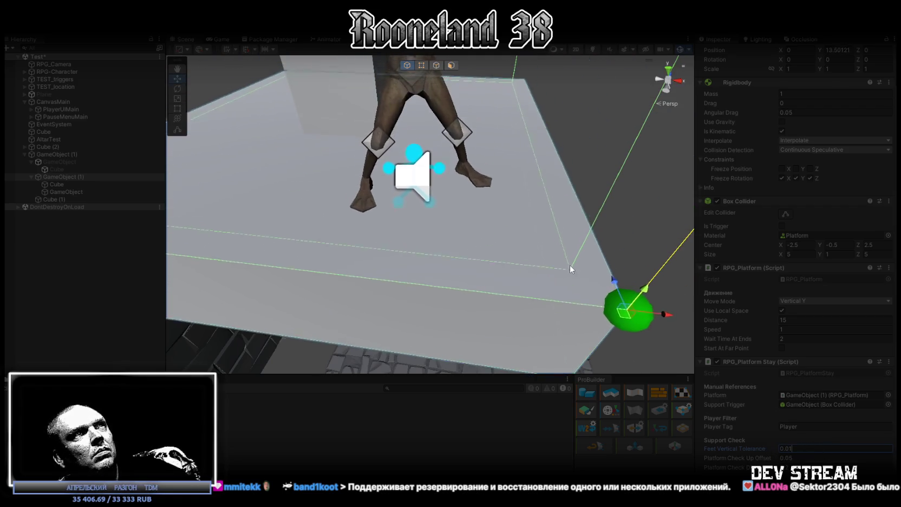
click(218, 39)
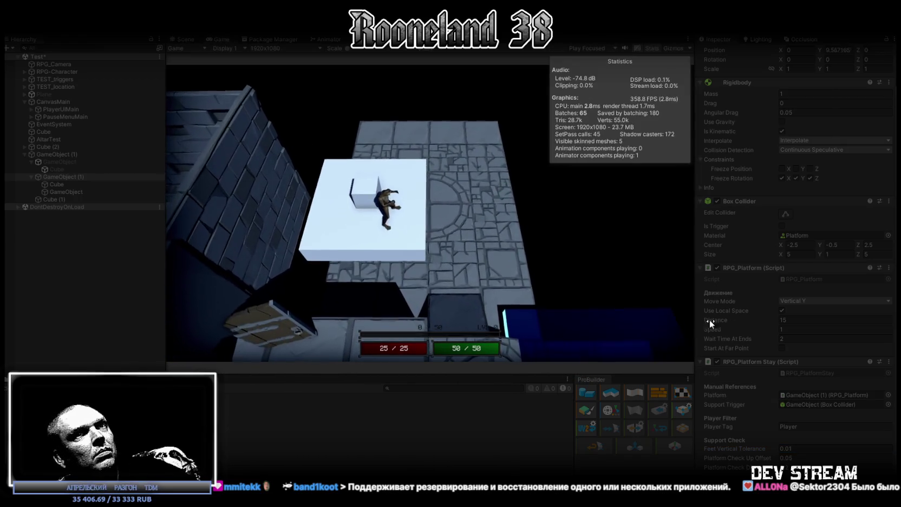
click(795, 328)
text(2)
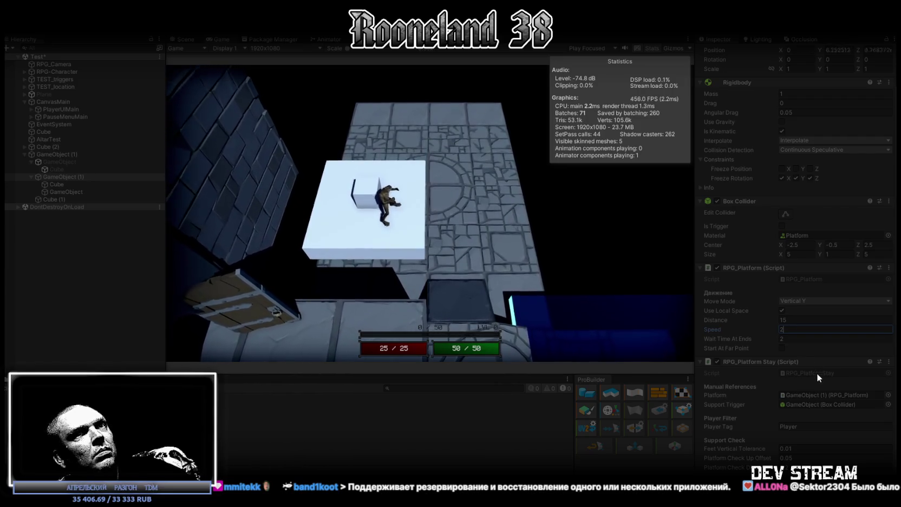
click(807, 448)
text(0.1)
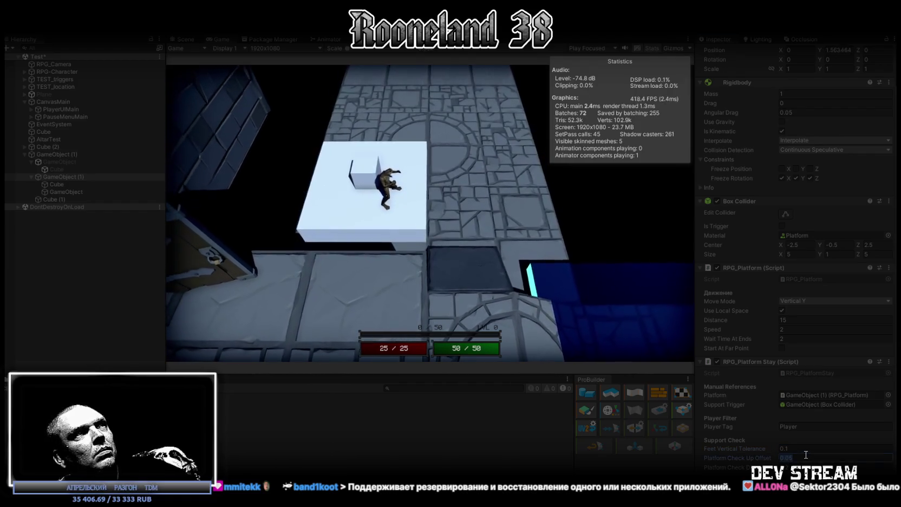
click(807, 330)
text(3)
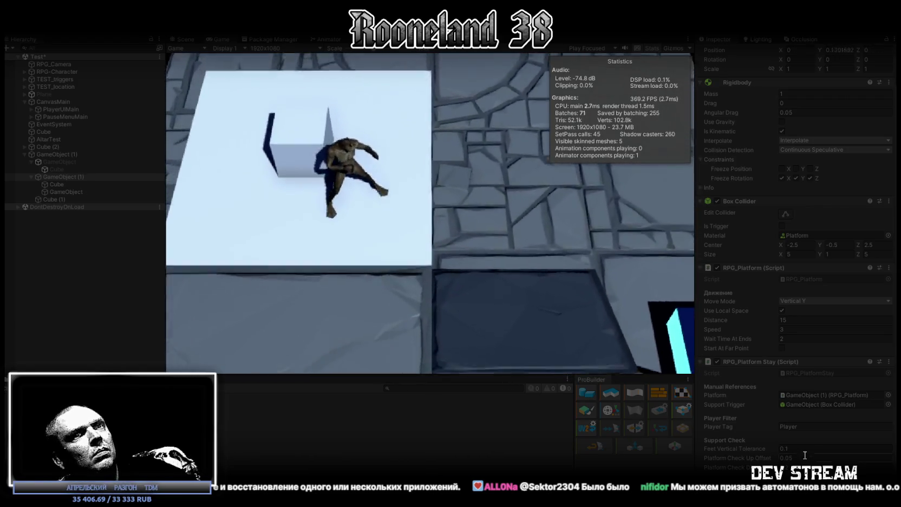
- Set Feet Vertical Tolerance to 0.08 and edit Platform Check Up Offset to 2.05
click(797, 448)
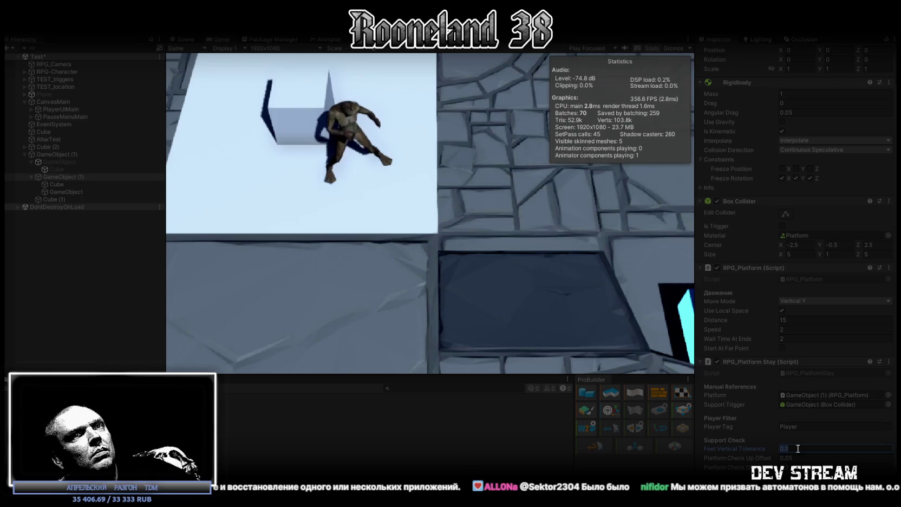
text(0.01)
key(BackSpace)
text(8)
click(800, 458)
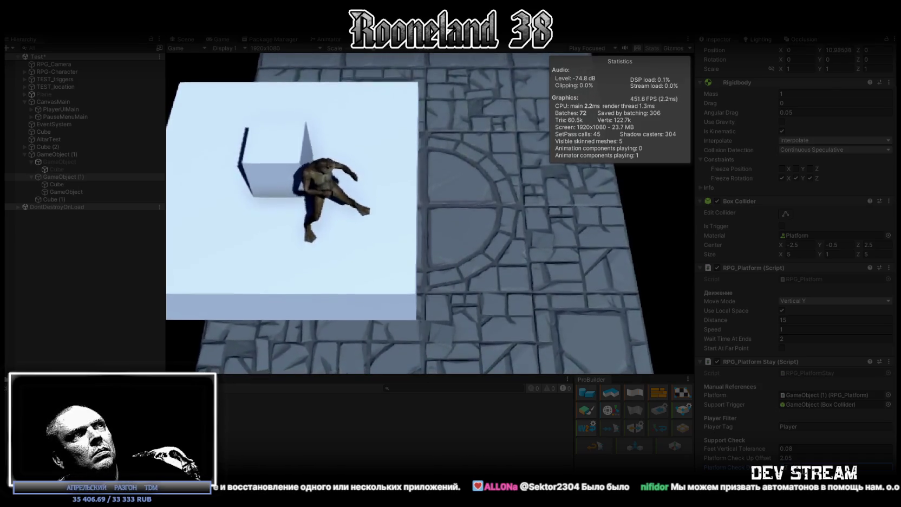
click(812, 457)
text(3)
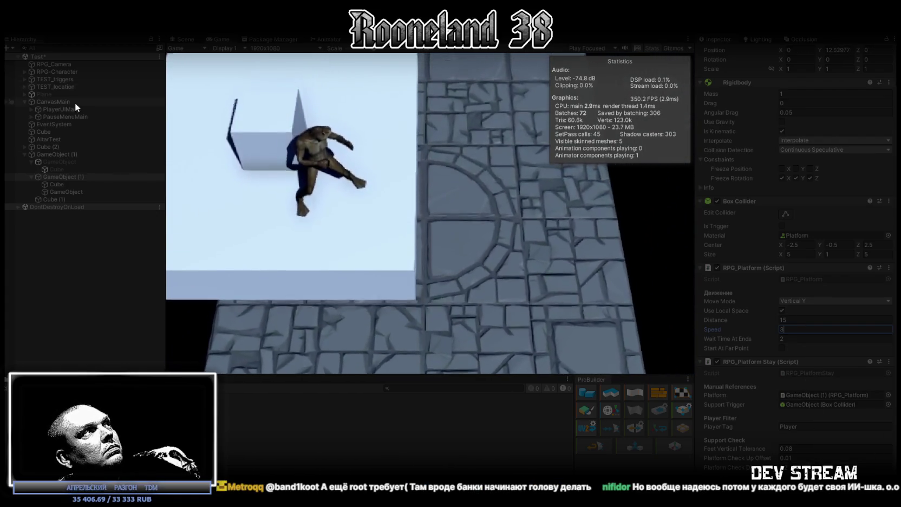
- Select RPG-Character and scroll to its RPG_Movement Controller settings
click(74, 72)
scroll(850, 365, down, 10)
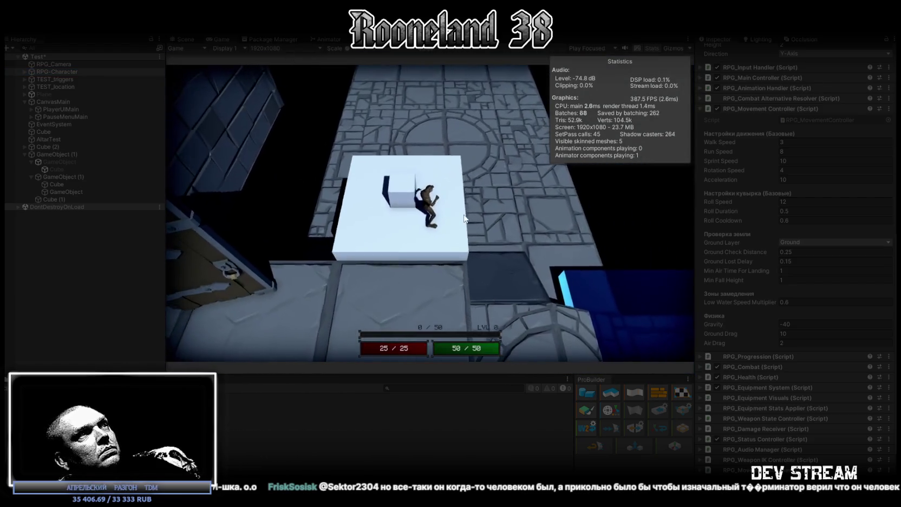
- Run and walk the character off the platform onto the raised walkway and back
key(shift+w)
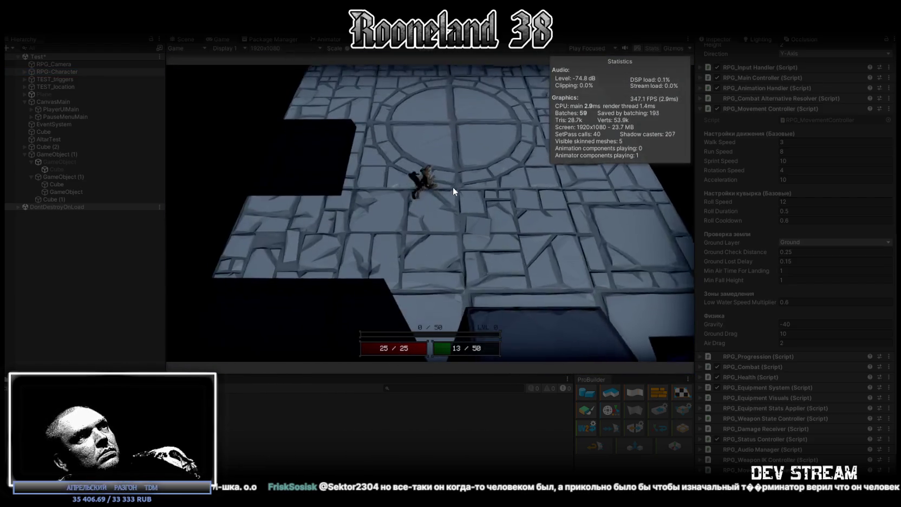
key(shift+w)
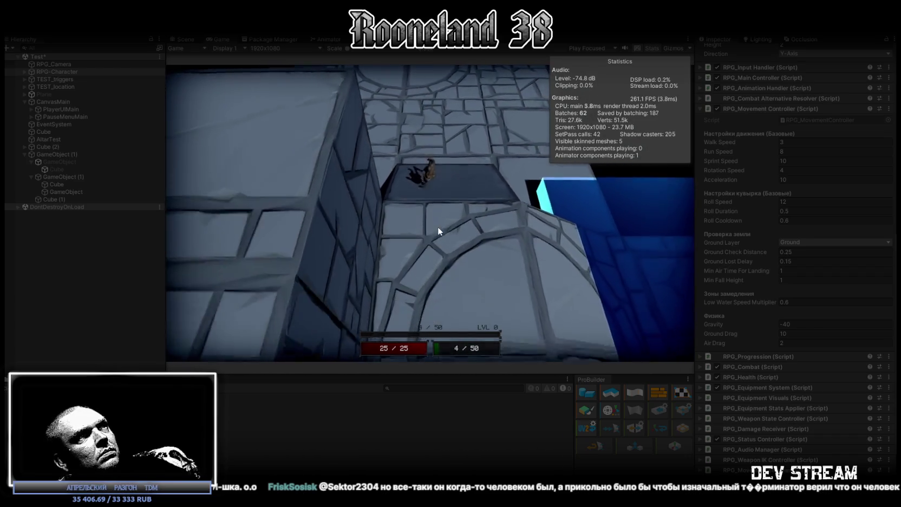
key(w)
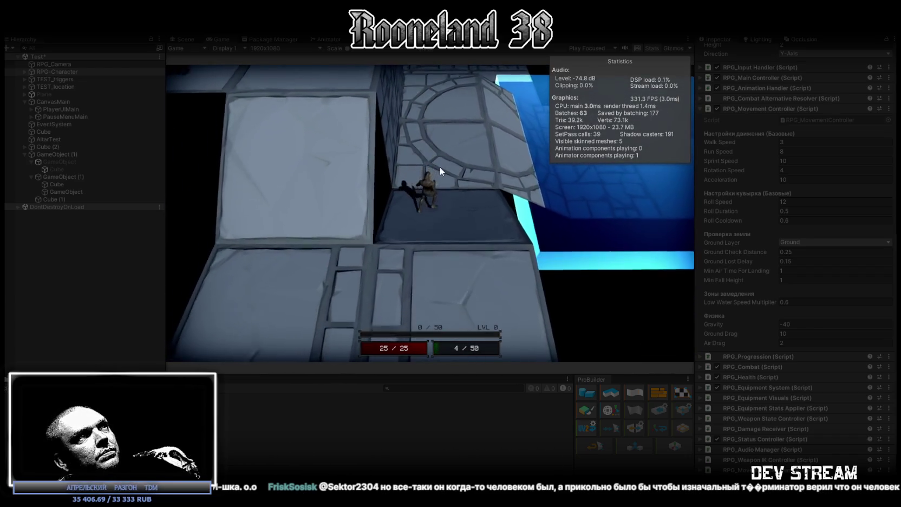
key(w)
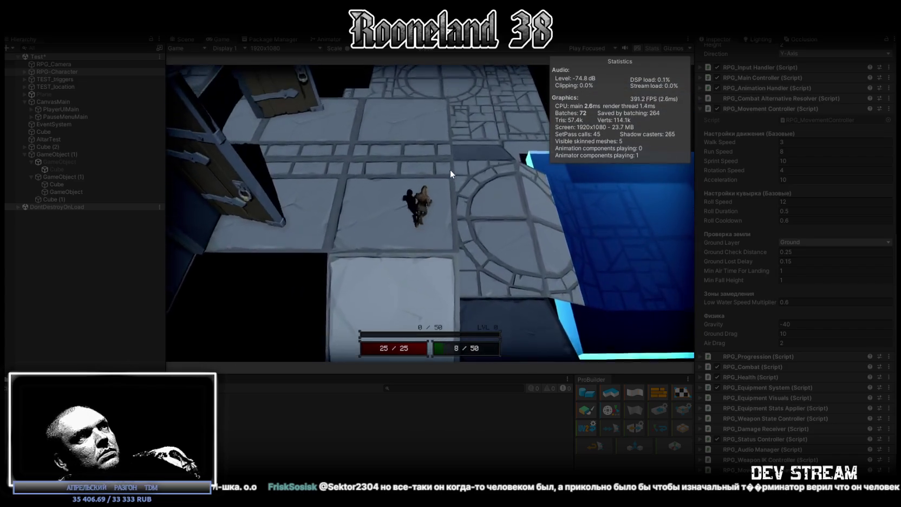
key(shift+w)
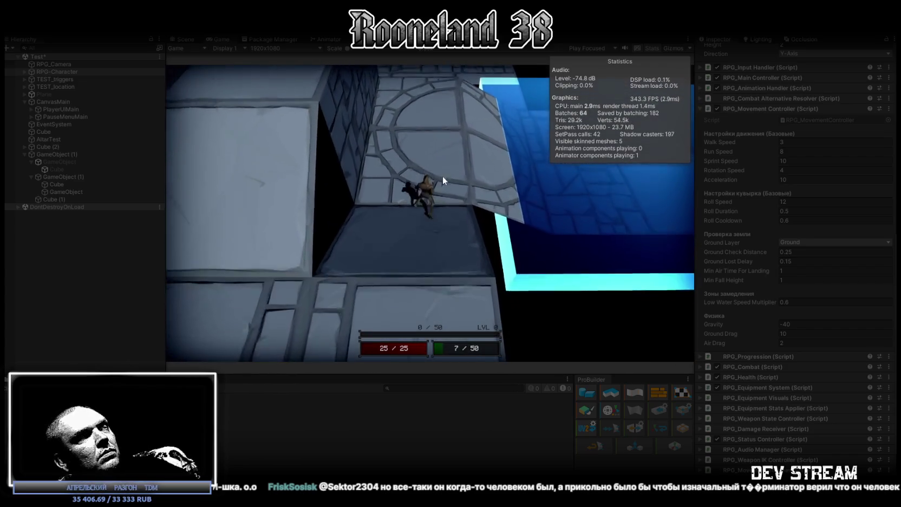
key(w)
- Exit play mode and select the player character
click(437, 47)
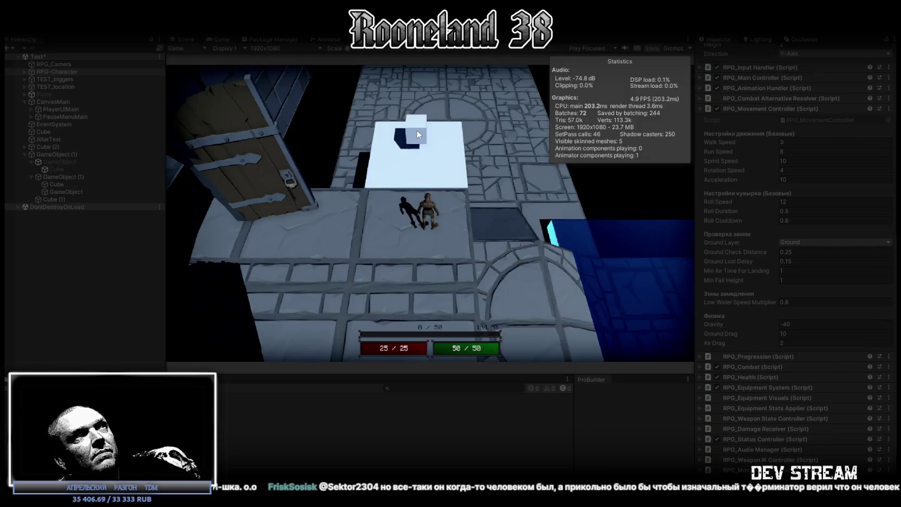
key(s)
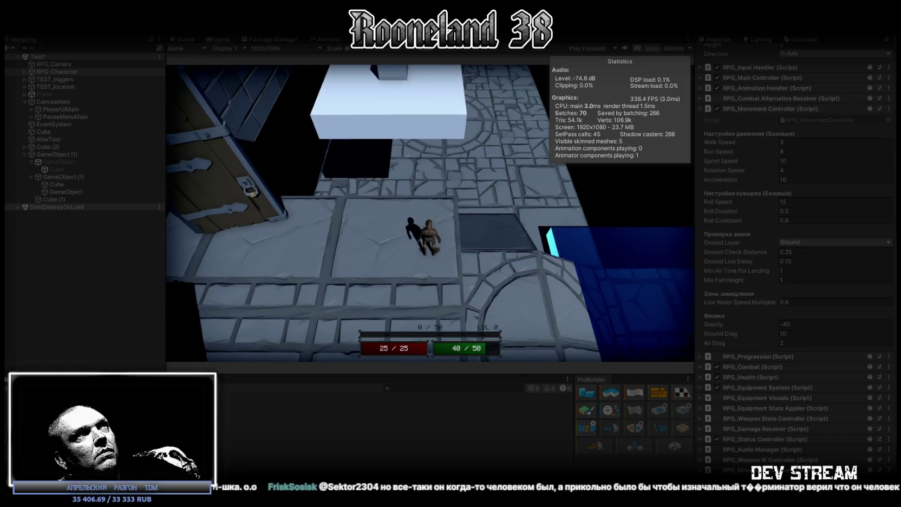
key(ctrl+p)
click(58, 79)
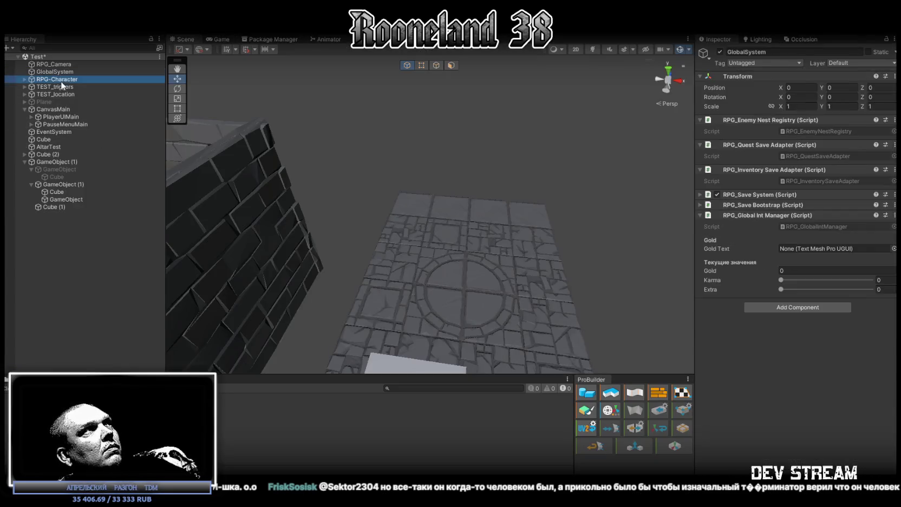
- Frame RPG-Character and drag it up above the moving platform
key(f)
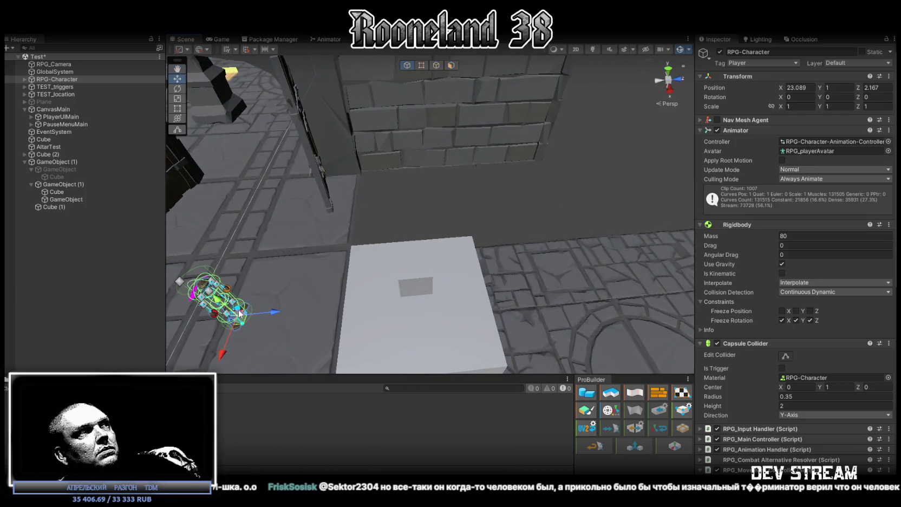
drag(239, 313, 452, 144)
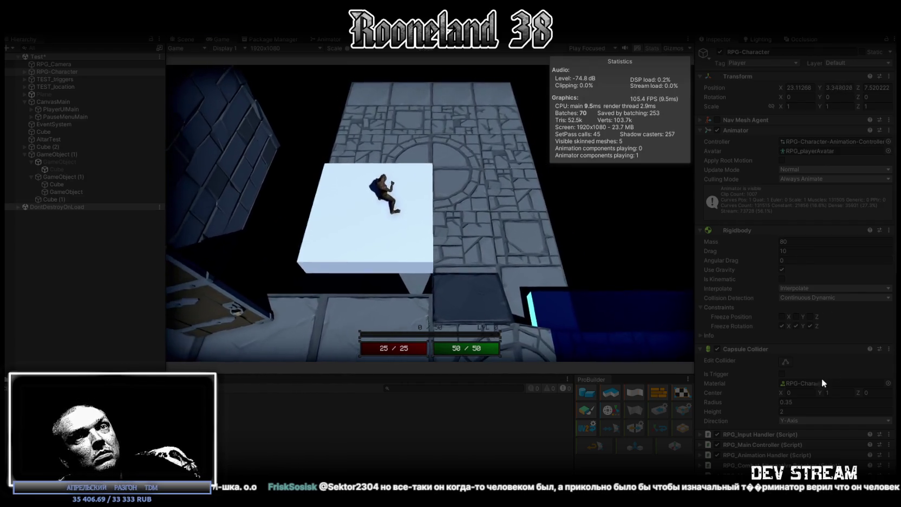
- On GameObject (1), try Speed 5, set it back to 1, and stop play mode
click(65, 178)
click(791, 367)
text(5)
key(BackSpace)
text(1)
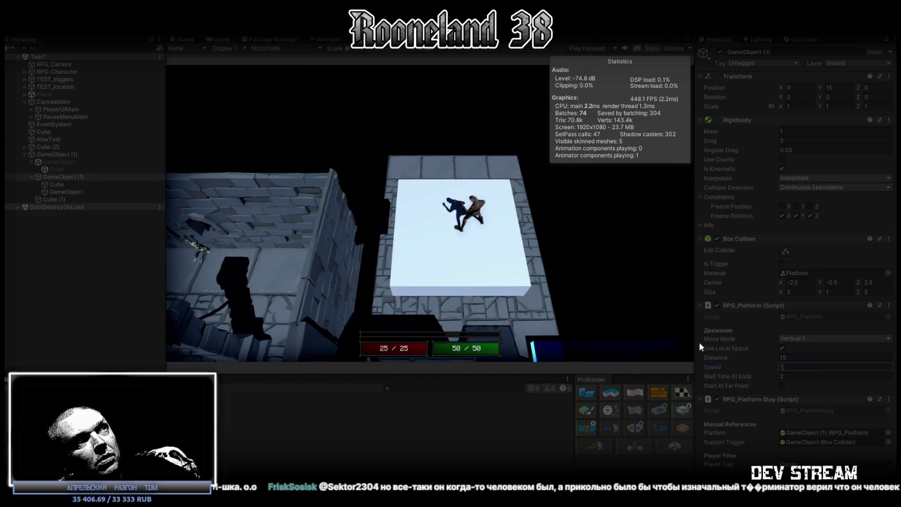
click(550, 268)
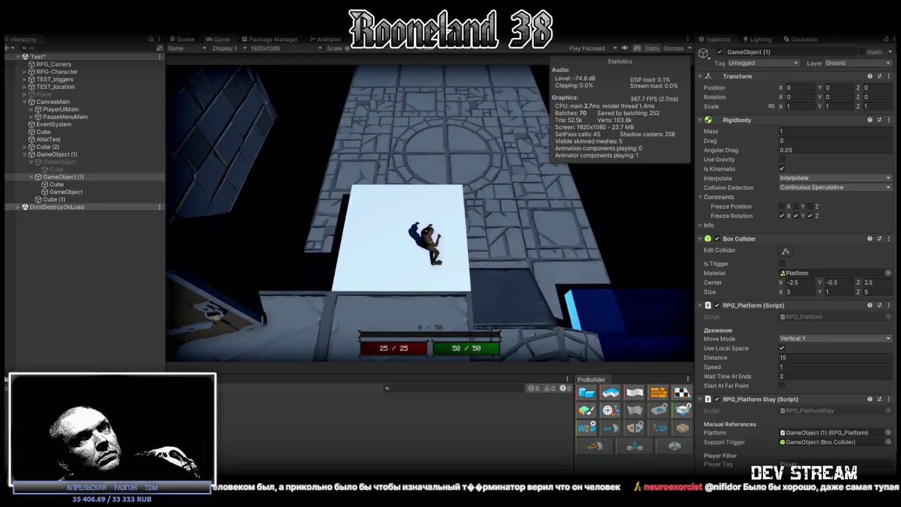
key(ctrl+p)
scroll(723, 304, down, 2)
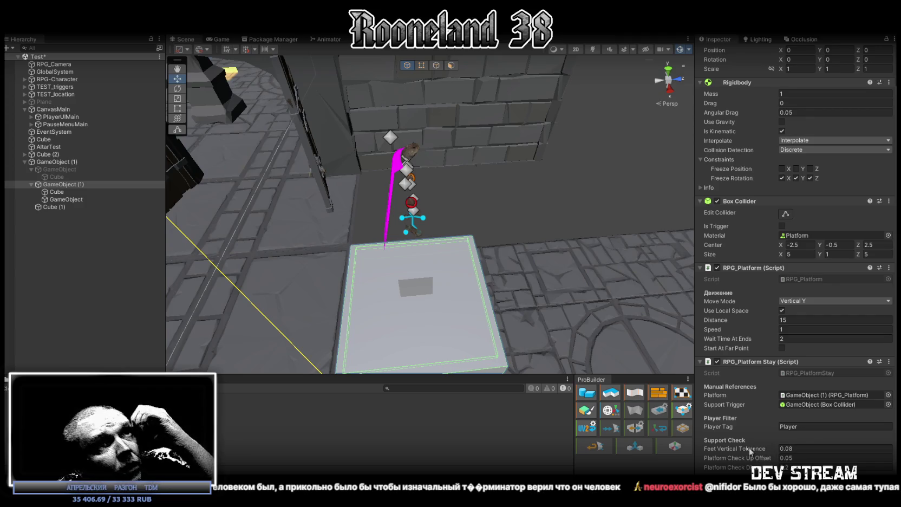
click(791, 449)
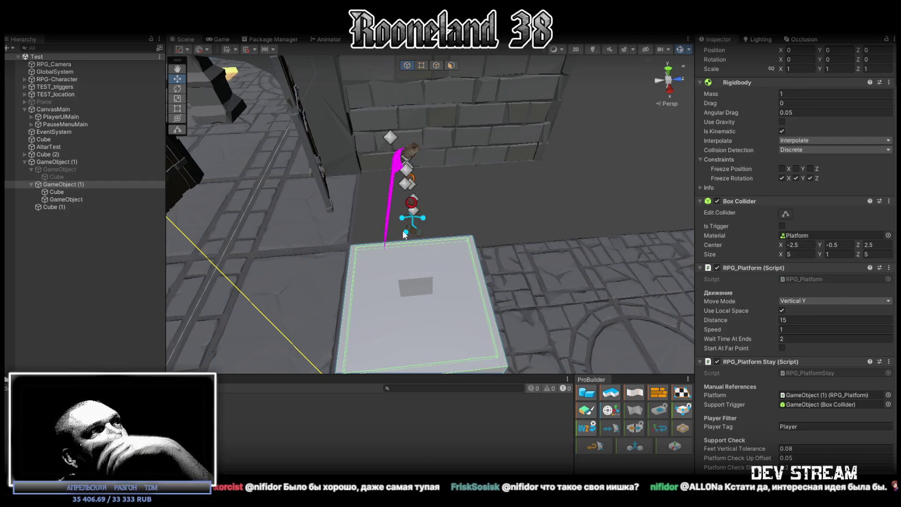
click(75, 198)
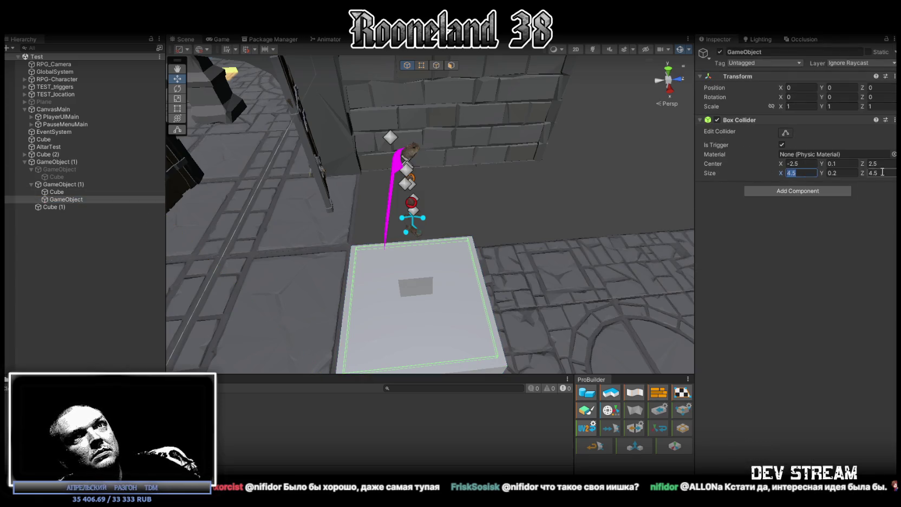
- Set the support trigger Box Collider Size to 4, 0.5, 4 and Center Y to 0.25
key(Tab)
key(Tab)
text(4)
key(Return)
mouse_move(624, 173)
mouse_down()
mouse_move(672, 150)
mouse_move(541, 163)
mouse_move(596, 163)
mouse_up()
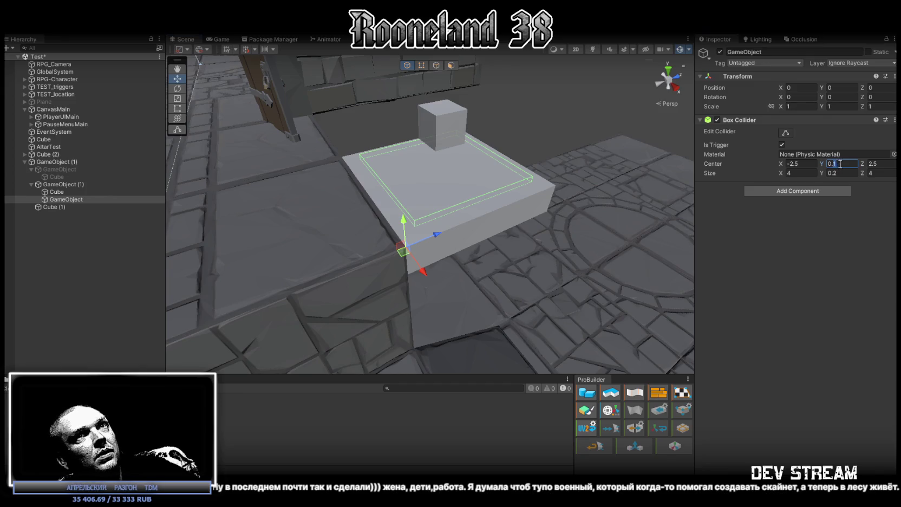
key(Return)
mouse_move(595, 135)
mouse_down()
mouse_move(560, 83)
mouse_move(520, 184)
mouse_up()
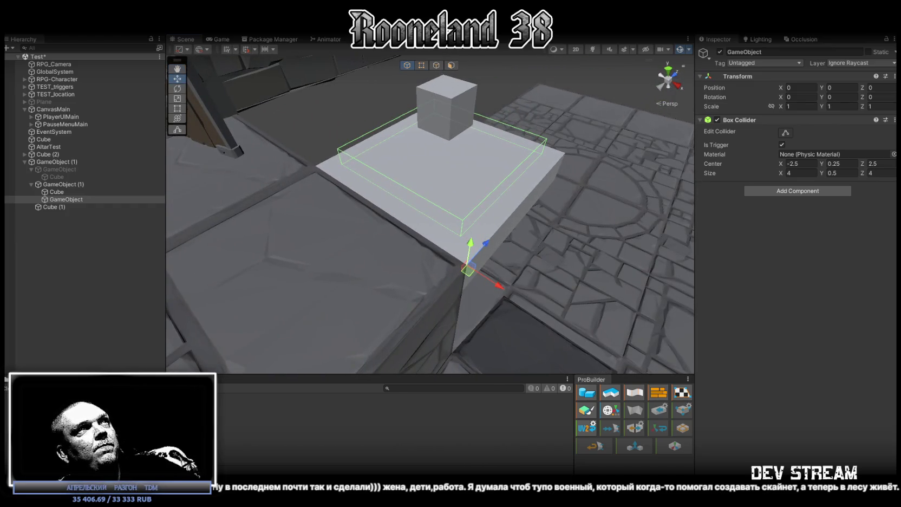